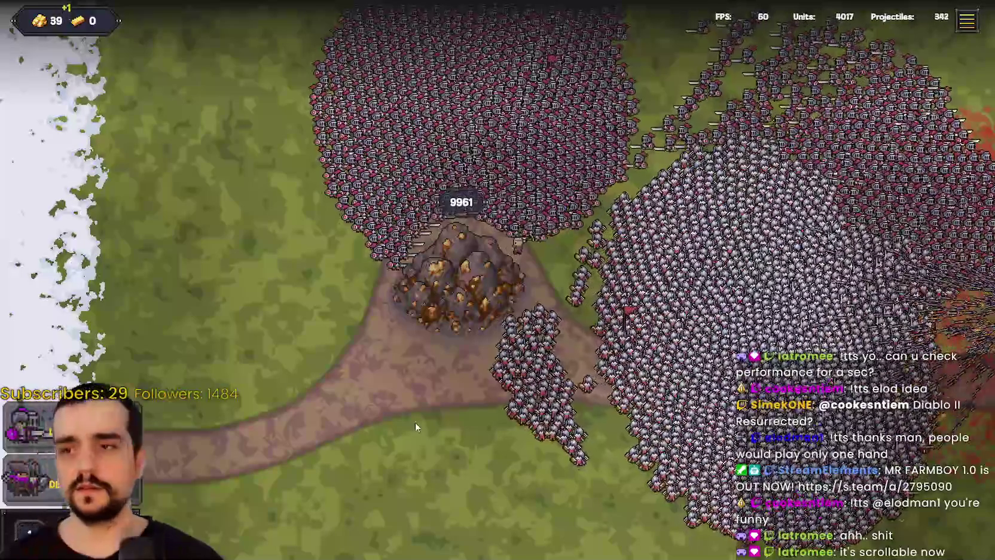
# - Pan with WASD between the gold mine, the road and the advancing blue army
pyautogui.press('d')
pyautogui.press('s')
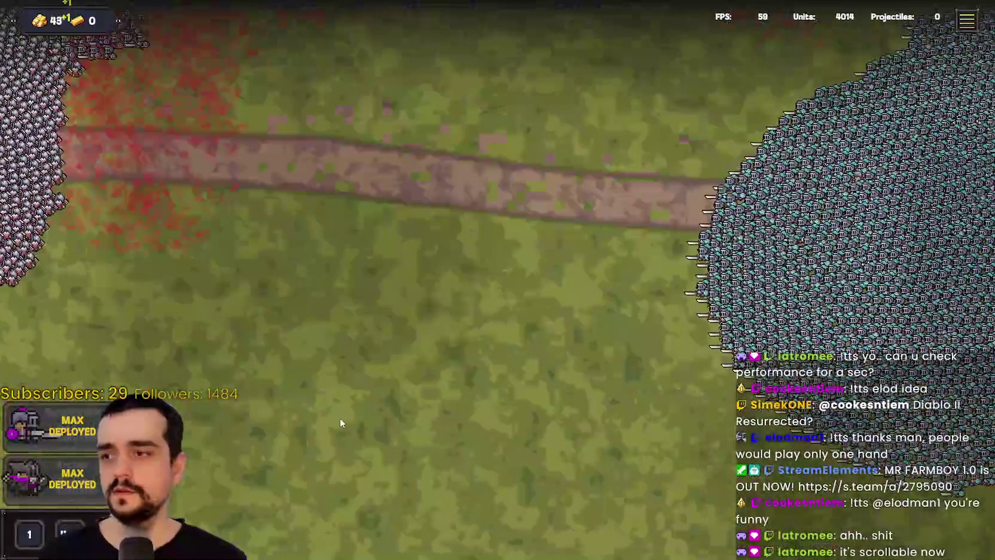
pyautogui.press('d')
pyautogui.press('w')
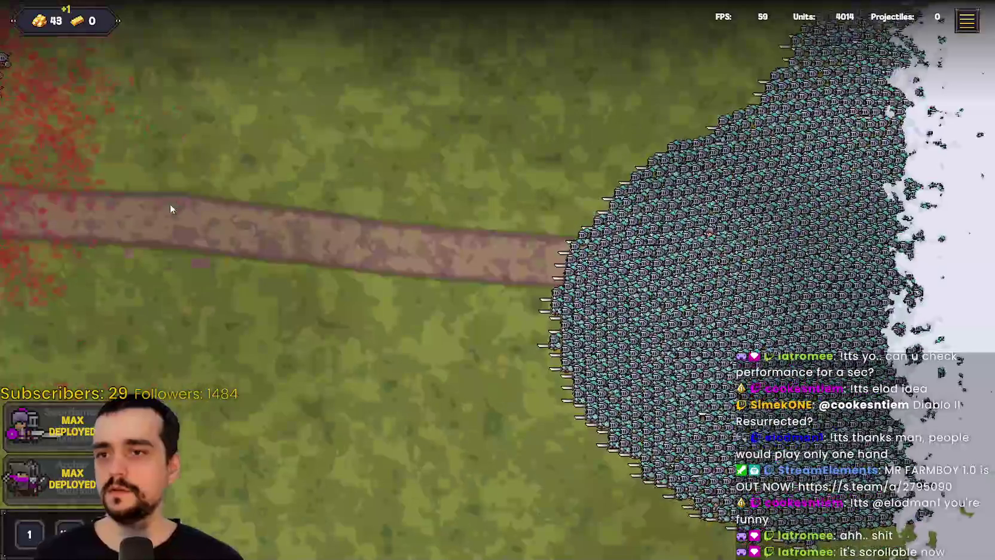
pyautogui.press('a')
pyautogui.press('w')
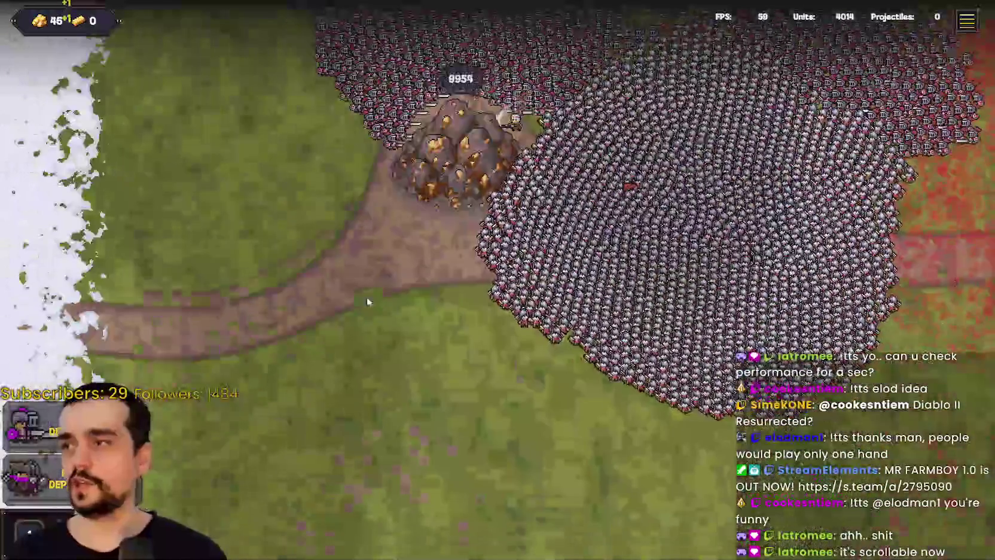
pyautogui.press('s')
pyautogui.press('w')
pyautogui.press('d')
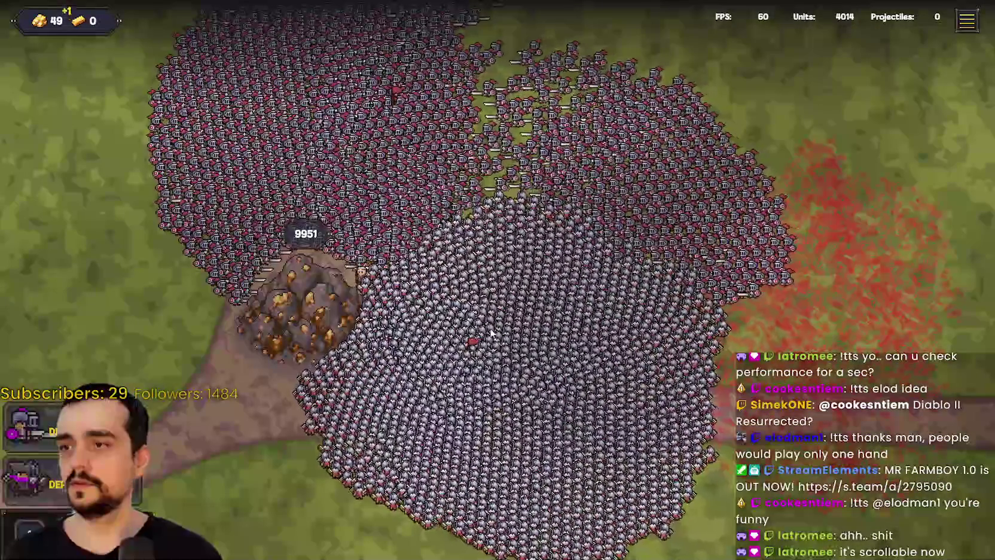
pyautogui.press('d')
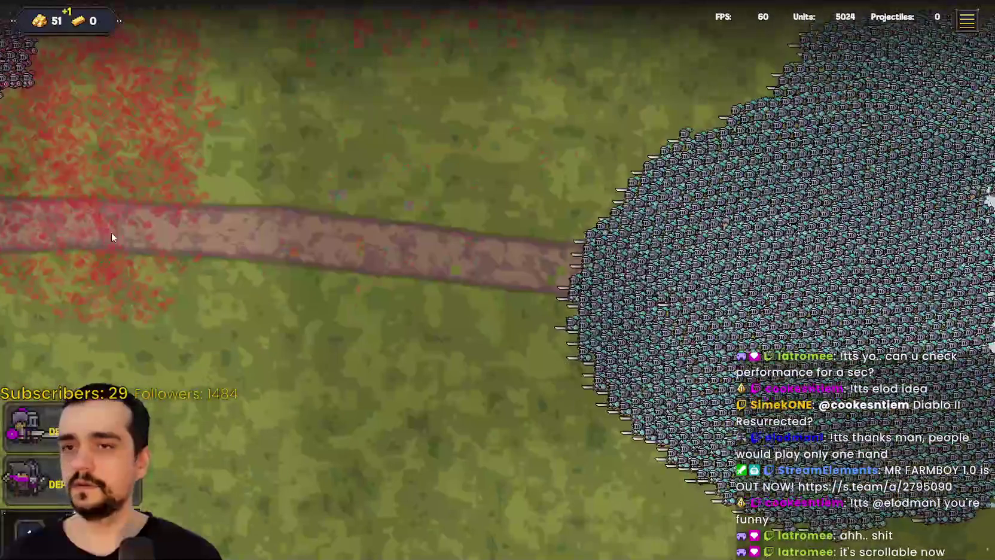
pyautogui.press('a')
pyautogui.press('w')
pyautogui.press('d')
pyautogui.press('s')
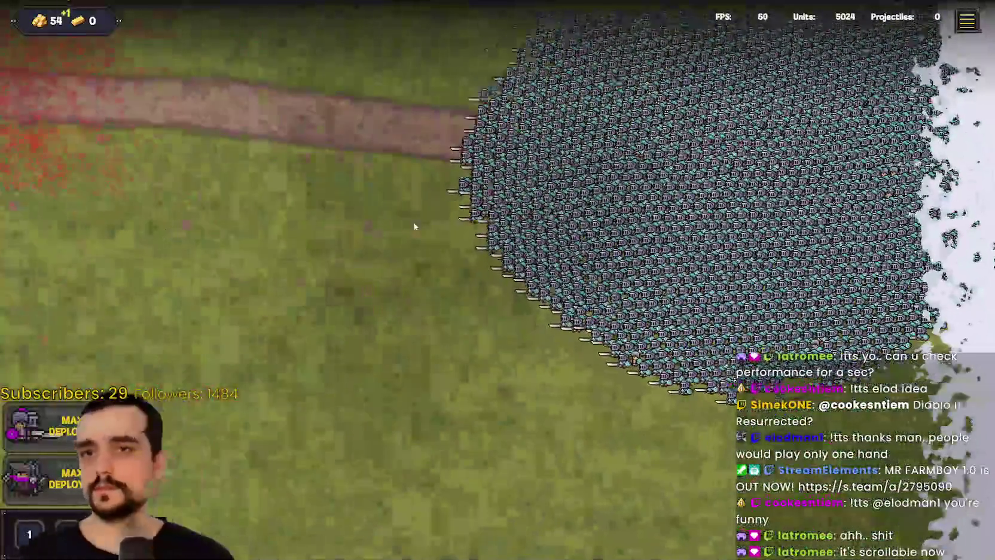
pyautogui.press('w')
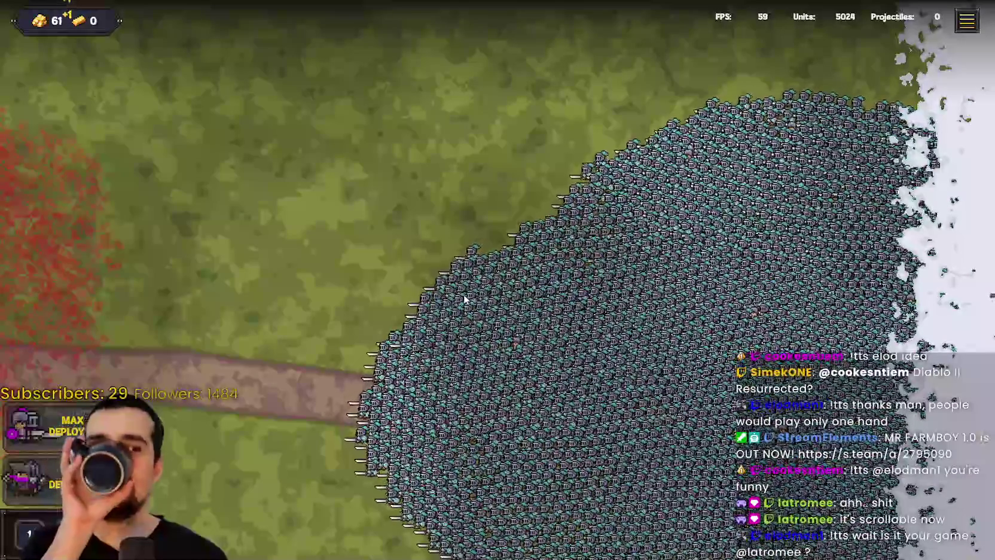
pyautogui.scroll(2, 501, 406)
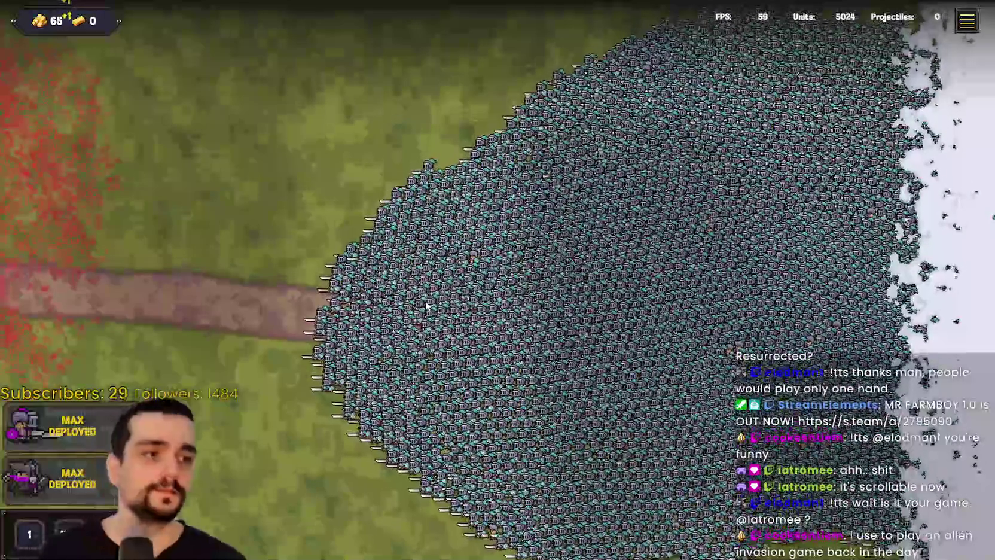
pyautogui.press('s')
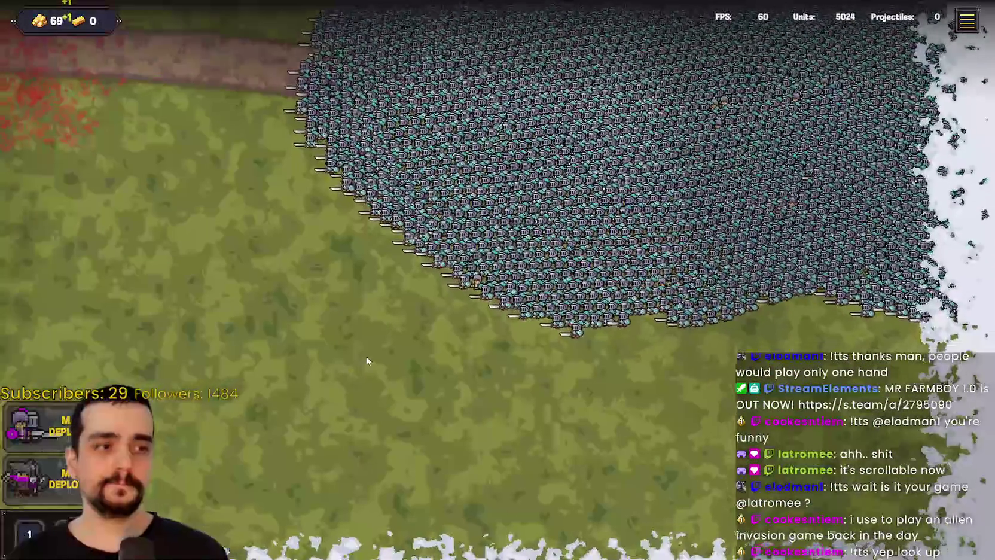
pyautogui.press('s')
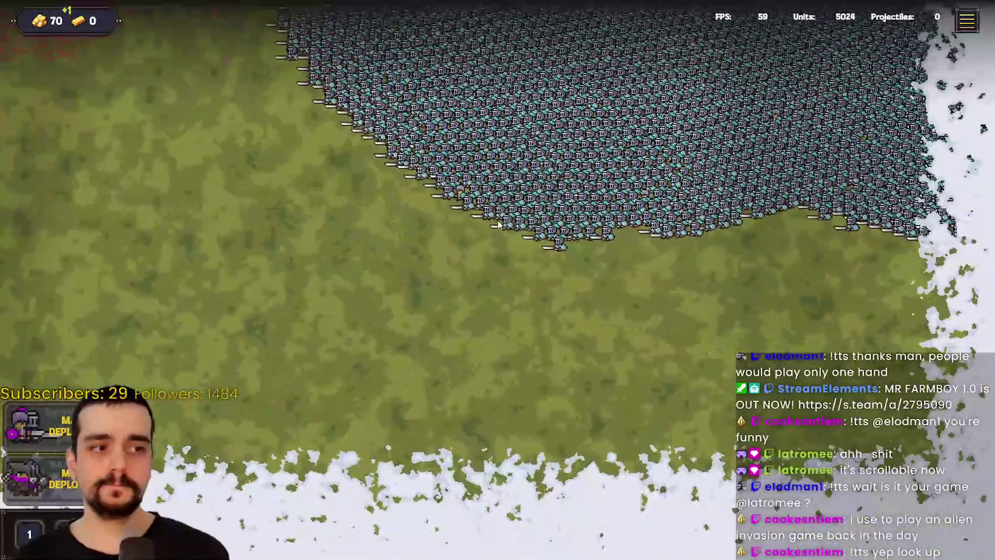
pyautogui.press('w')
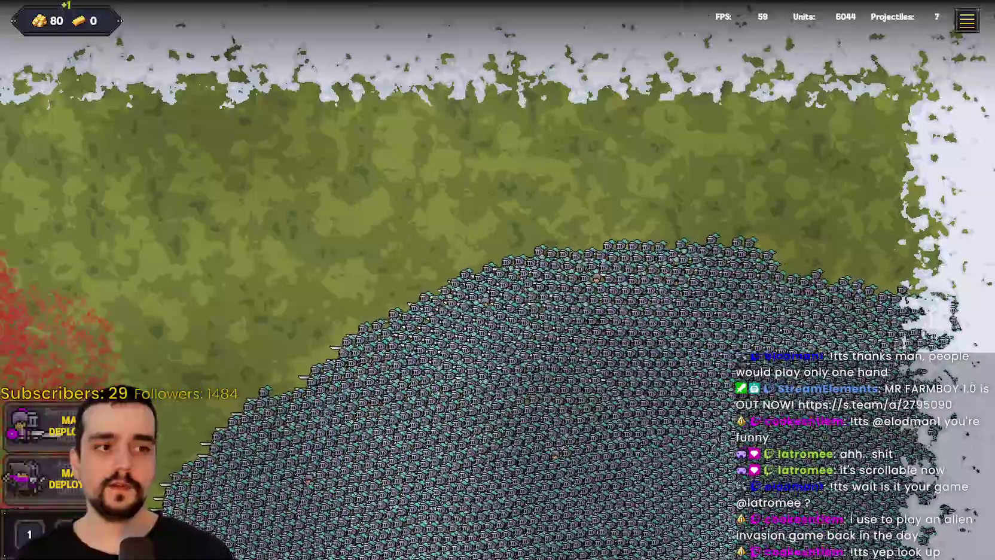
pyautogui.scroll(-3, 595, 376)
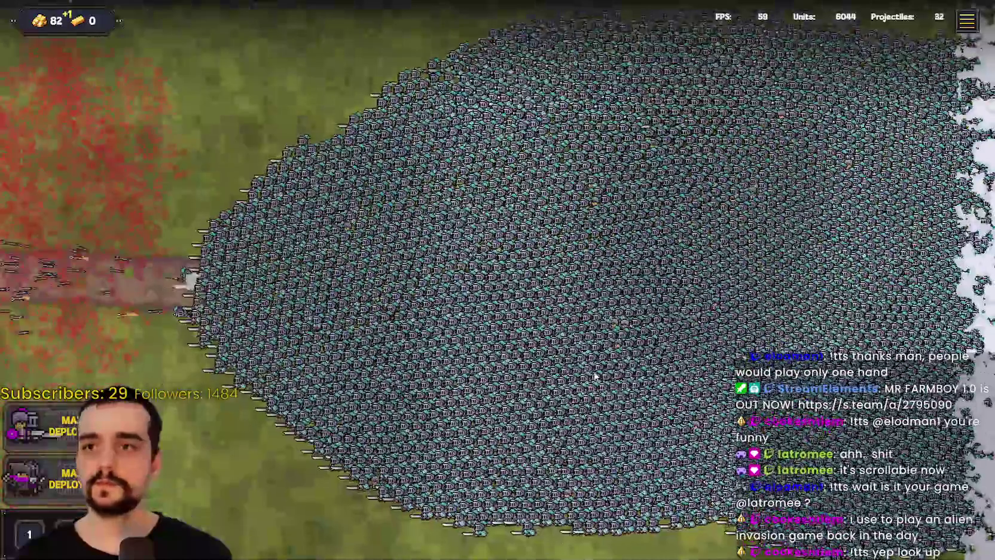
# - Sweep the view with the arrow keys over the clash between the red and blue armies
pyautogui.press('Left')
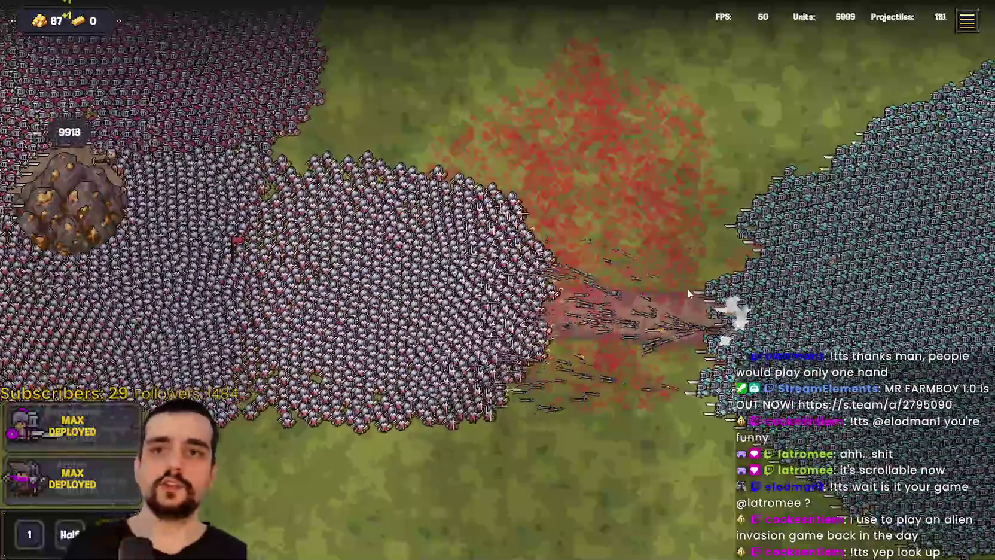
pyautogui.moveTo(688, 289); pyautogui.dragTo(25, 235)
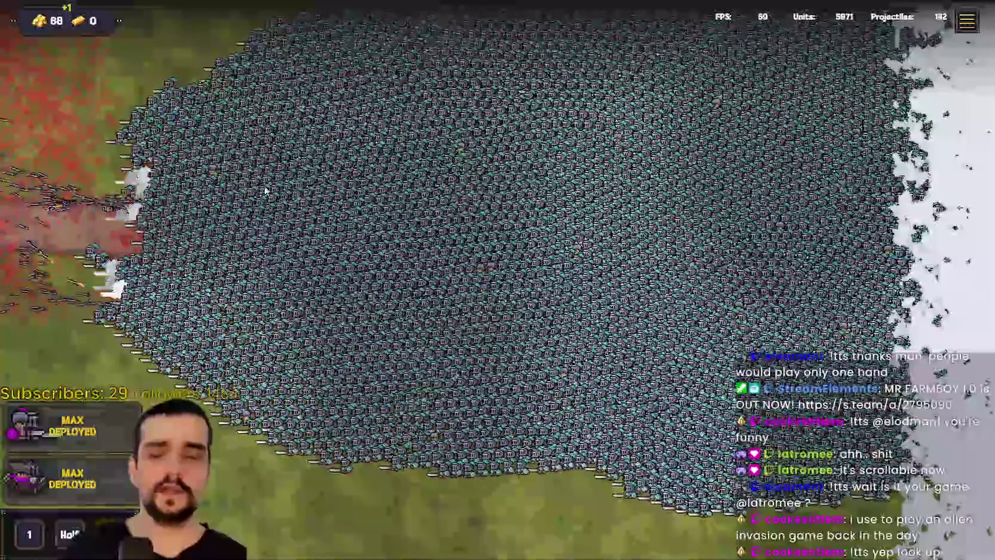
pyautogui.press('Up')
pyautogui.press('Down')
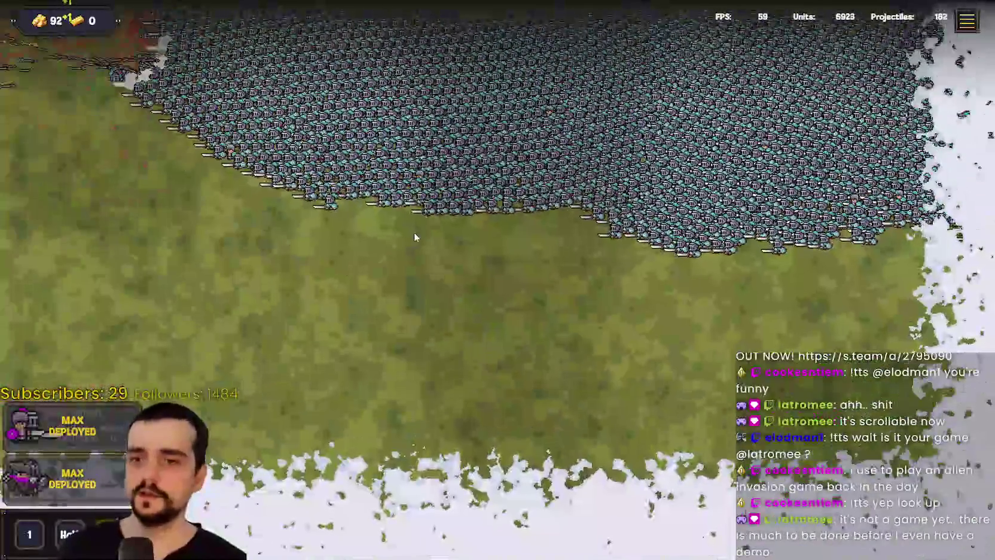
pyautogui.moveTo(414, 238)
pyautogui.mouseDown()
pyautogui.moveTo(554, 299)
pyautogui.moveTo(594, 509)
pyautogui.mouseUp()
pyautogui.press('Right')
pyautogui.press('Up')
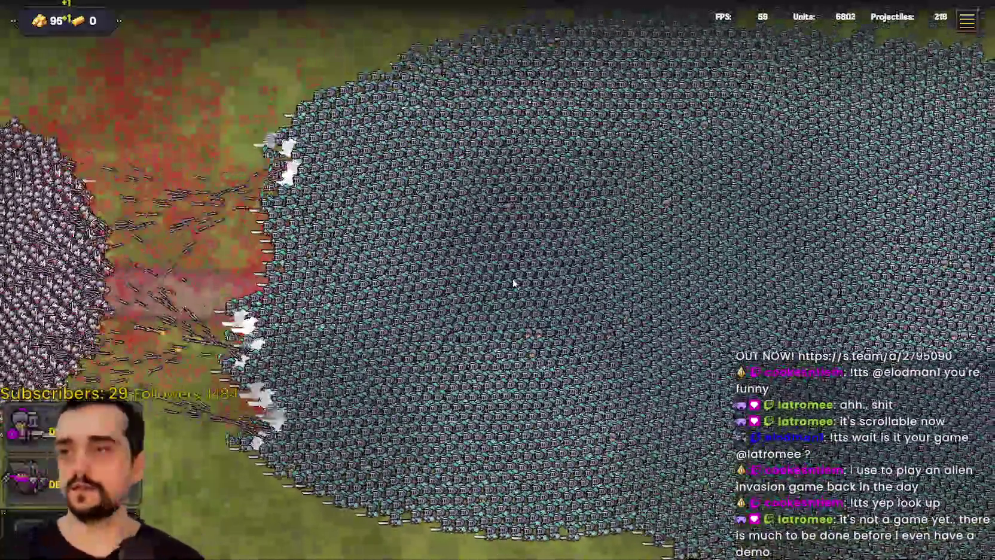
pyautogui.press('Up')
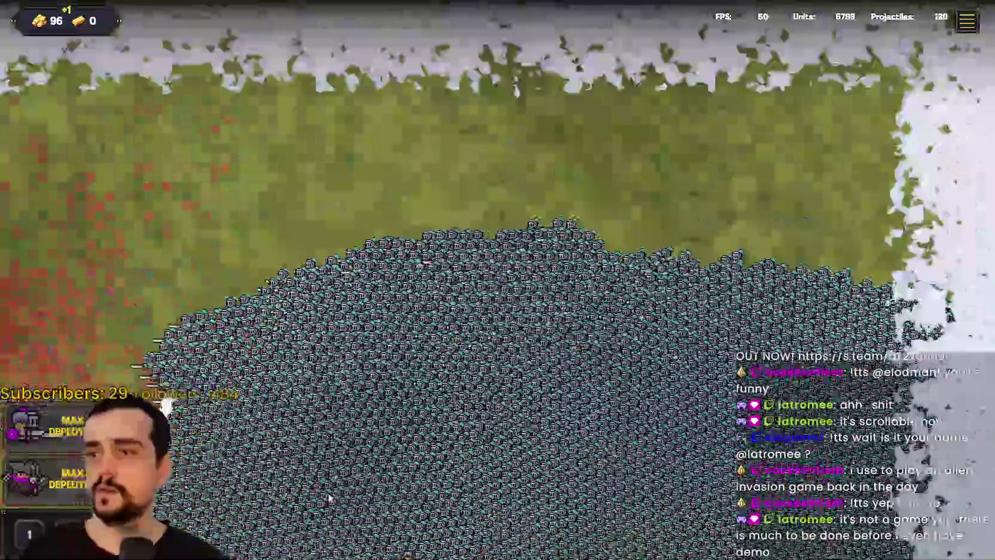
pyautogui.press('Down')
pyautogui.press('Left')
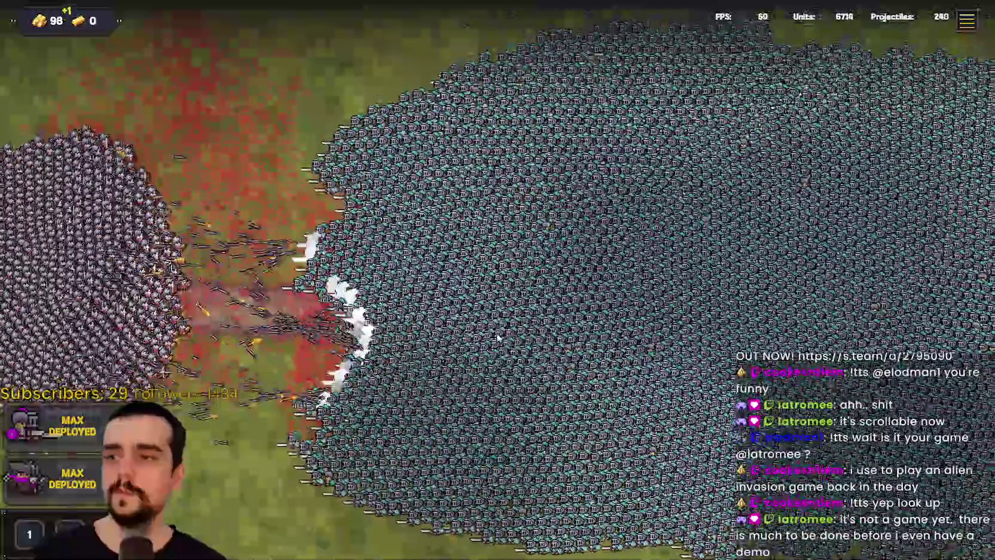
pyautogui.press('Down')
pyautogui.press('Left')
pyautogui.press('Left')
pyautogui.press('Up')
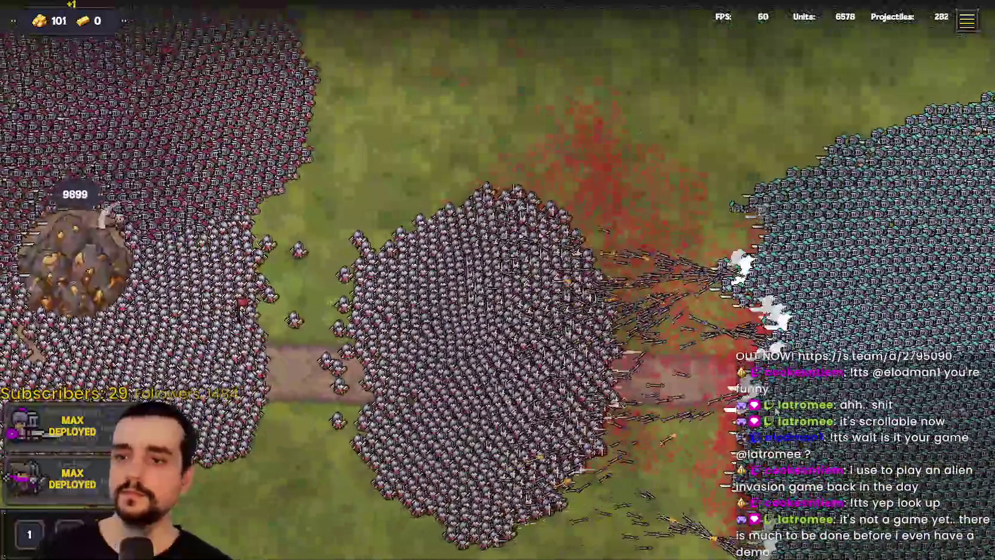
pyautogui.press('Right')
pyautogui.press('Down')
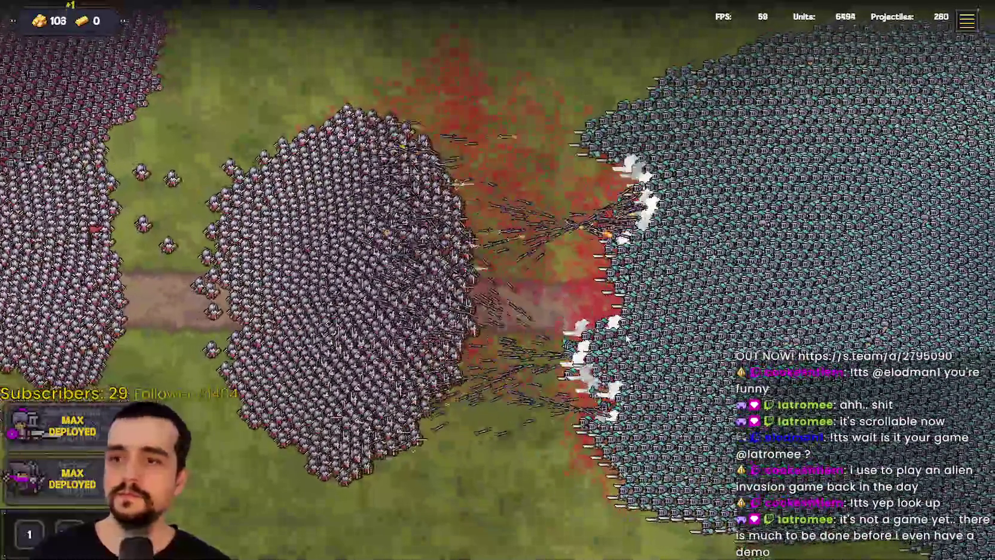
pyautogui.press('Right')
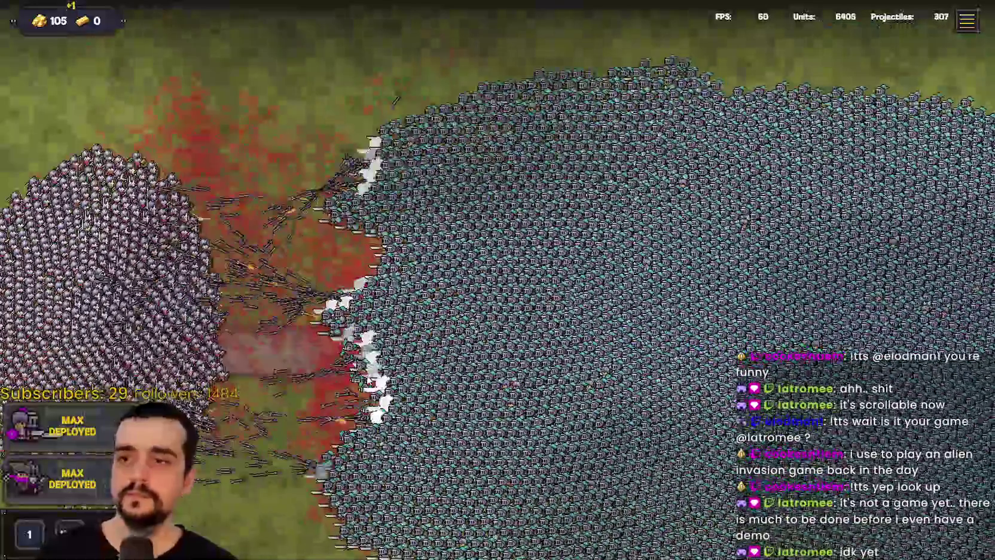
pyautogui.press('Right')
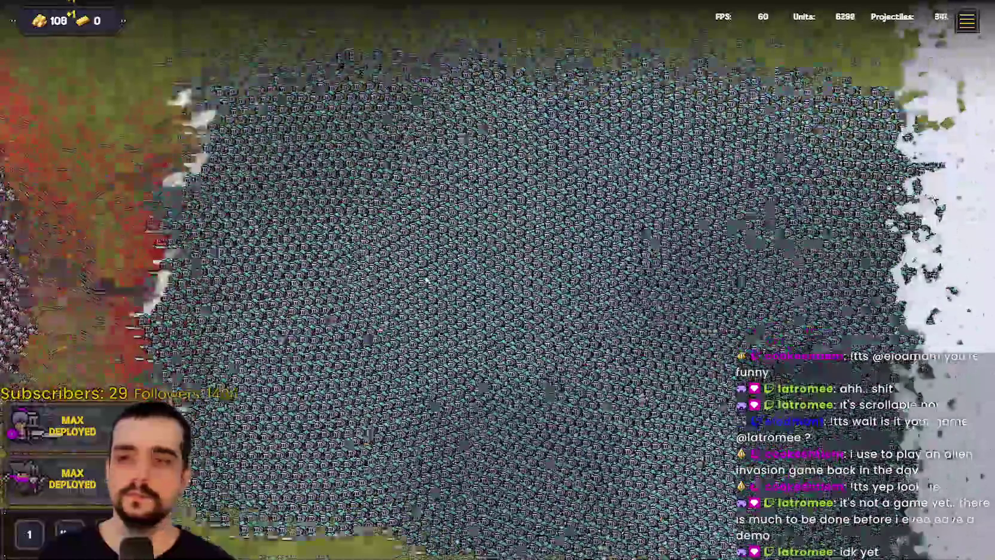
pyautogui.press('Down')
pyautogui.press('Left')
pyautogui.press('Up')
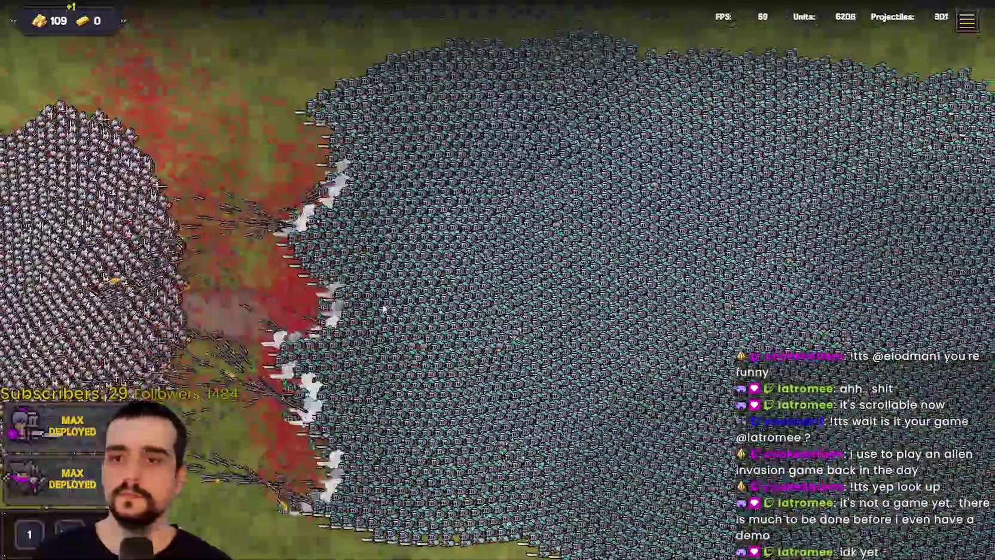
pyautogui.press('Left')
pyautogui.press('Up')
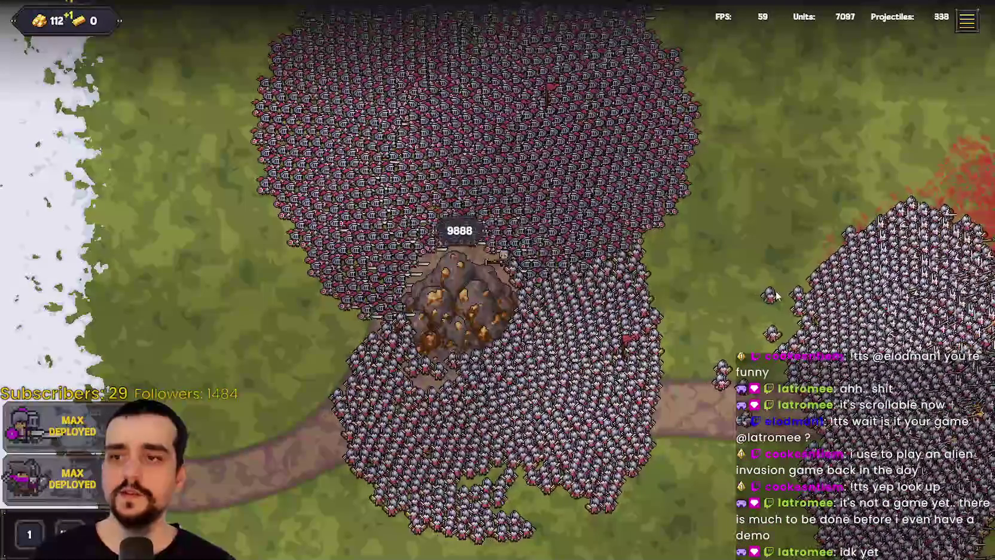
pyautogui.press('Right')
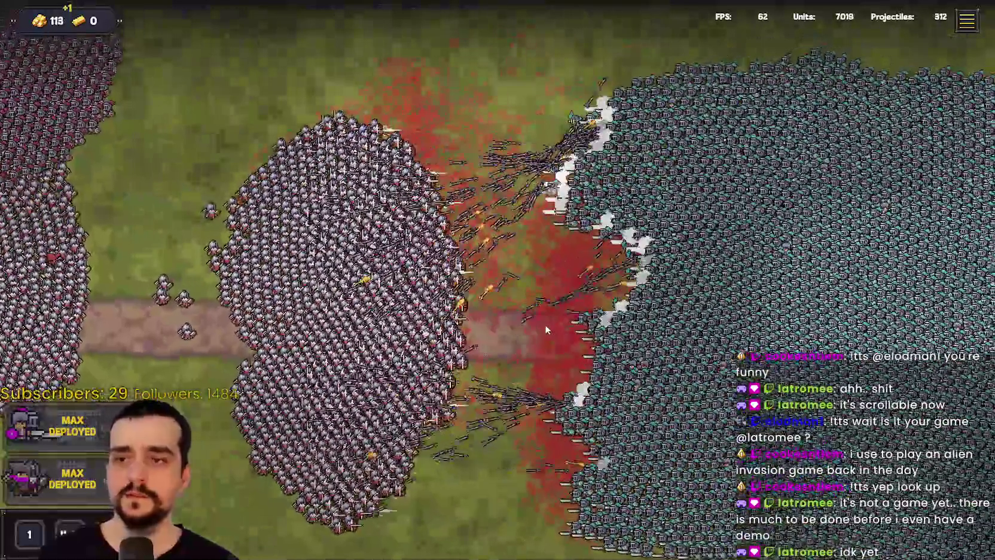
pyautogui.press('Right')
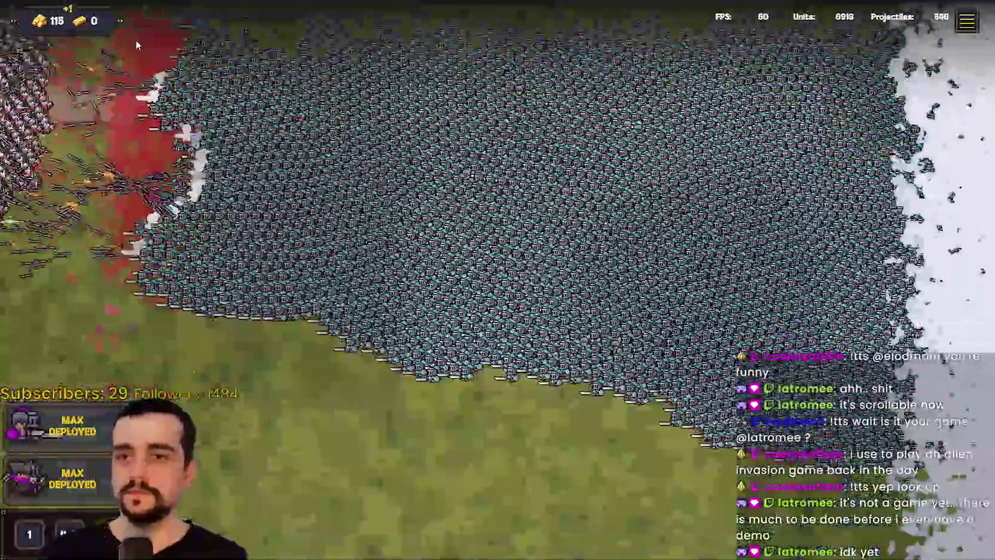
pyautogui.press('Down')
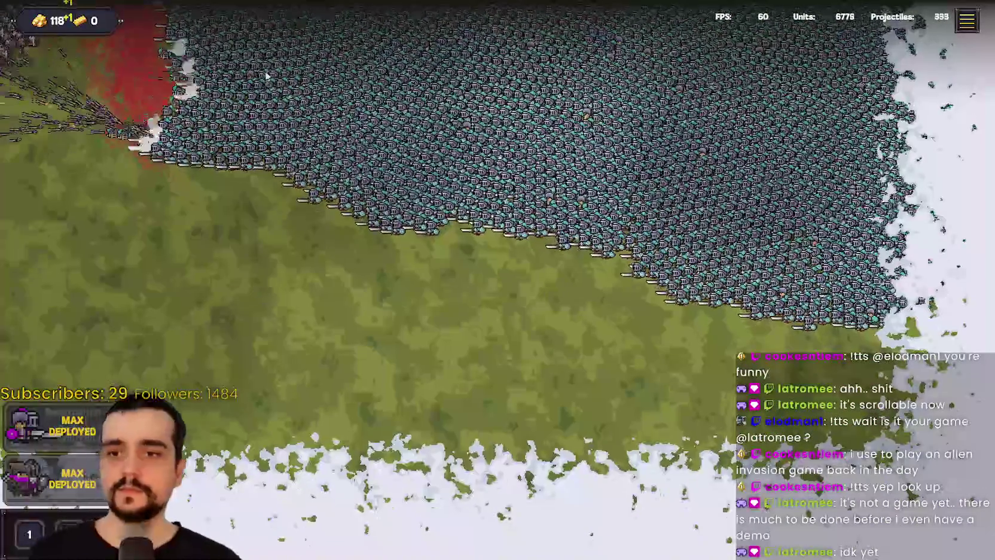
pyautogui.press('Up')
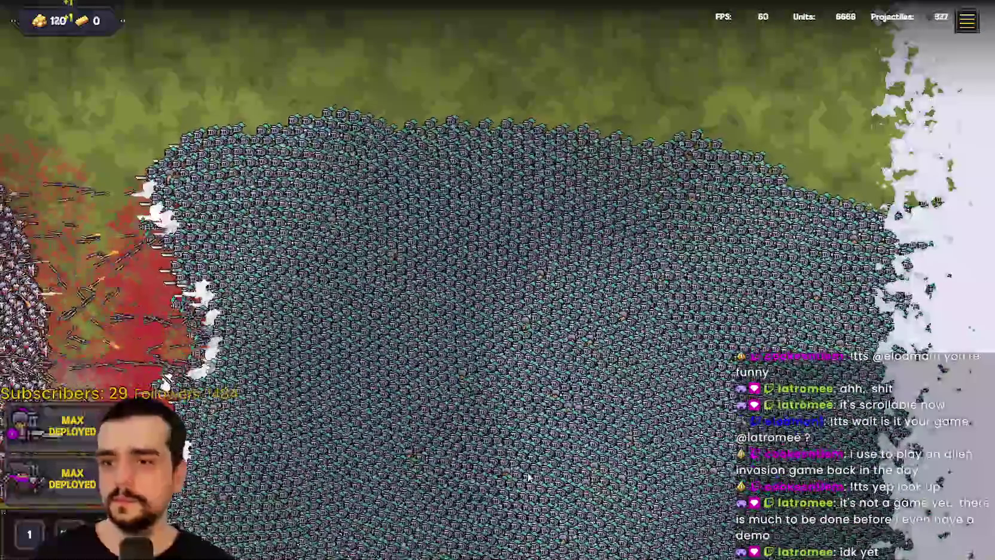
pyautogui.press('Down')
pyautogui.press('Up')
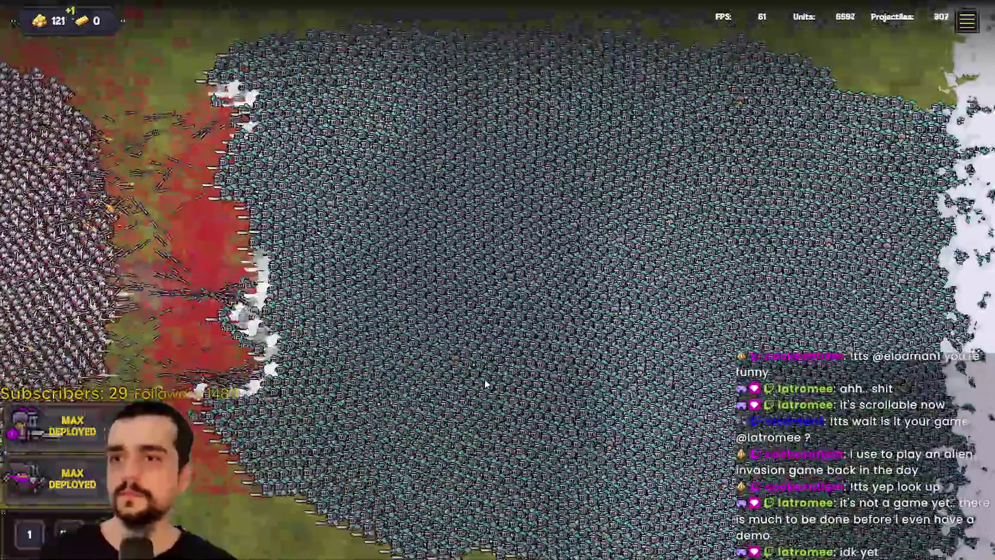
pyautogui.press('Left')
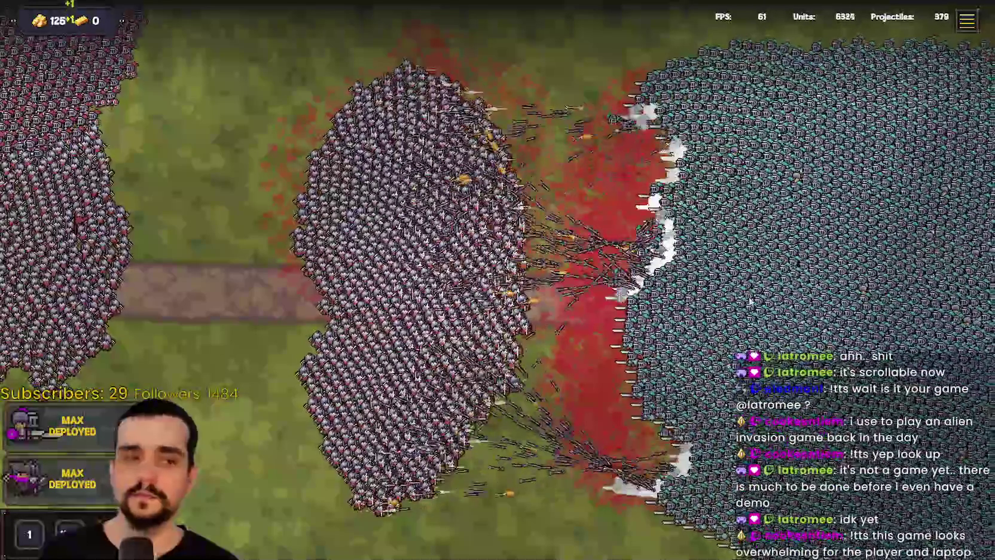
# - Survey the rock node 9871, the teal army and the front line of the battle
pyautogui.press('Down')
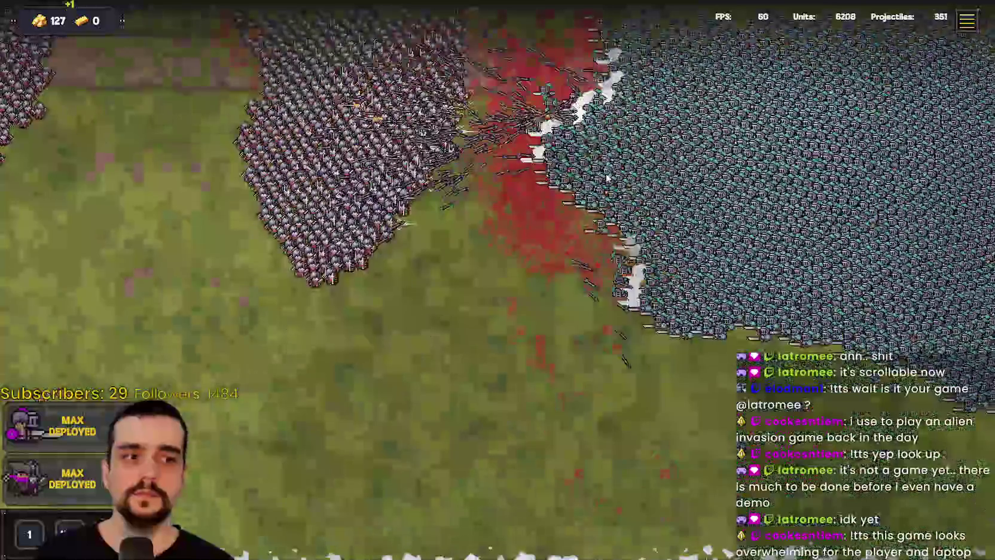
pyautogui.press('Left')
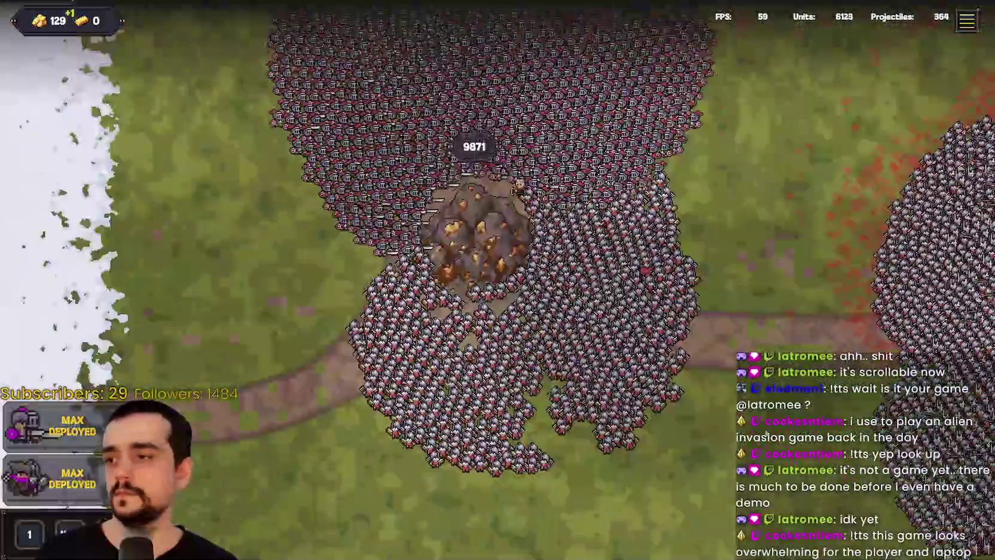
pyautogui.press('Up')
pyautogui.press('Right')
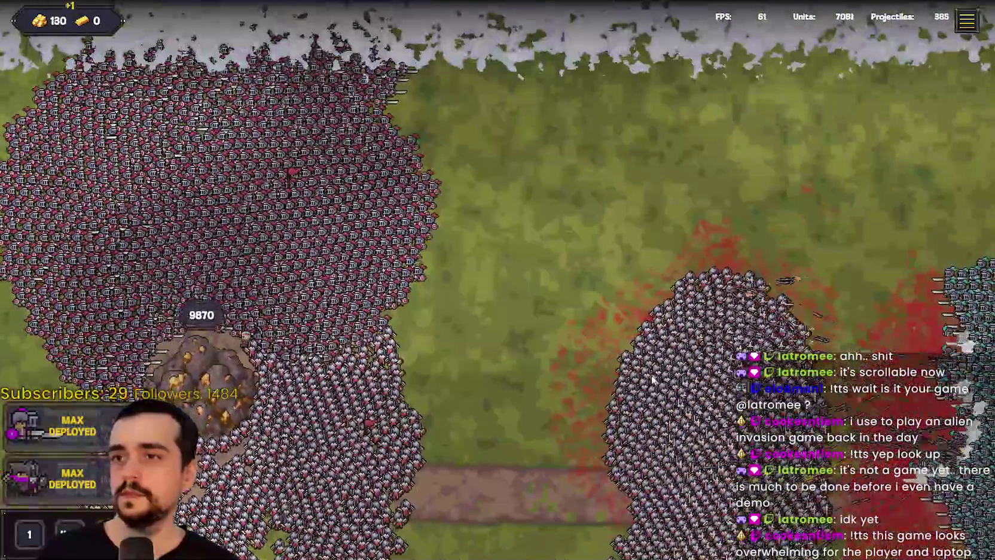
pyautogui.press('Right')
pyautogui.press('Down')
pyautogui.press('Left')
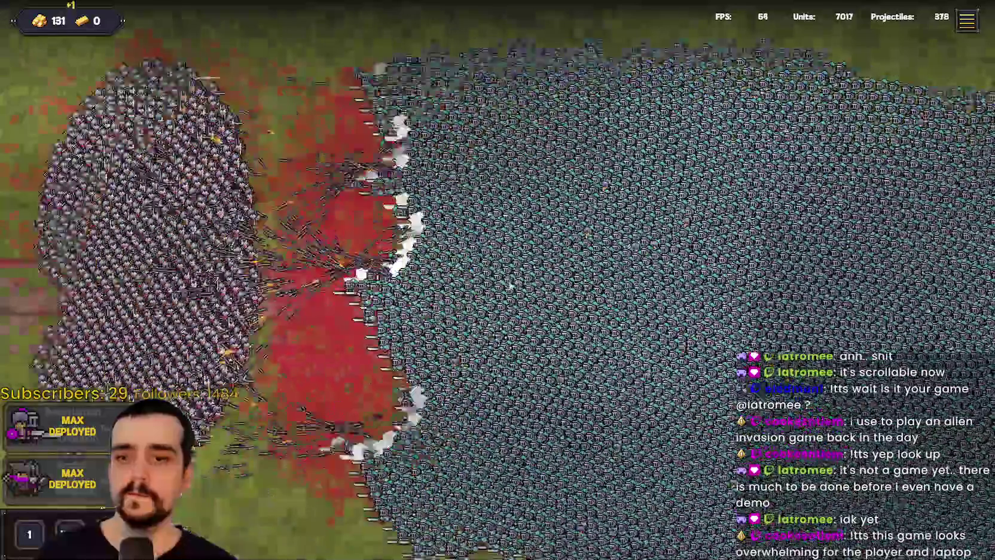
pyautogui.press('Down')
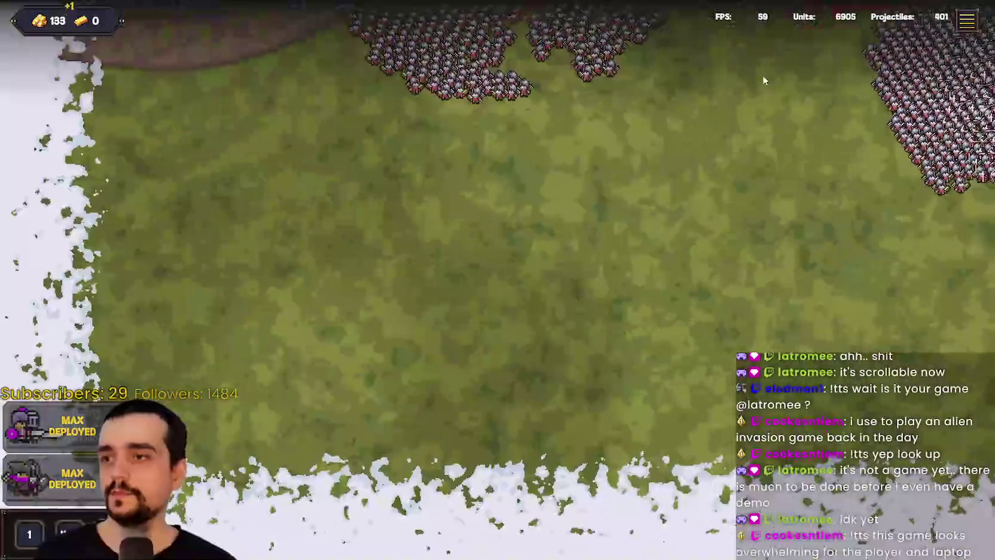
pyautogui.press('Up')
pyautogui.press('Right')
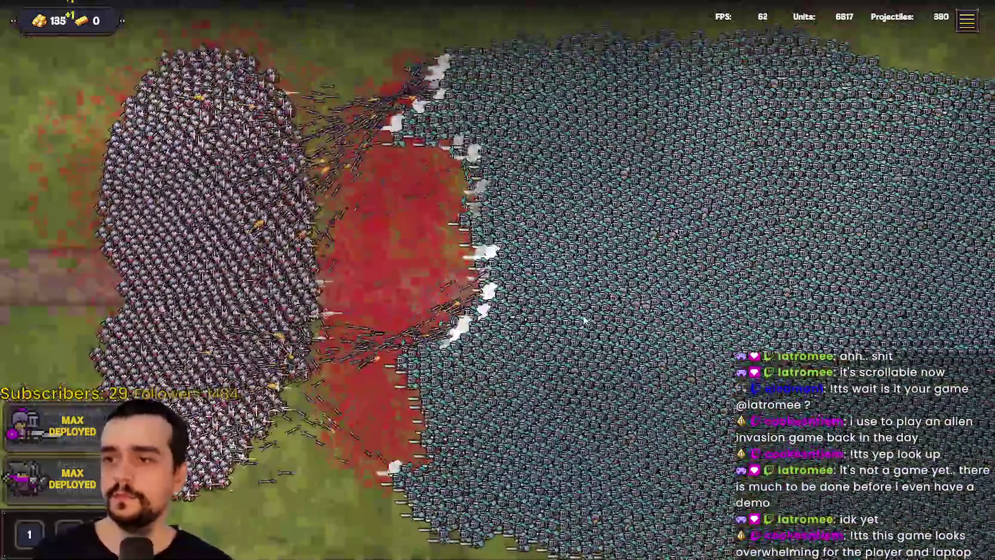
pyautogui.press('Right')
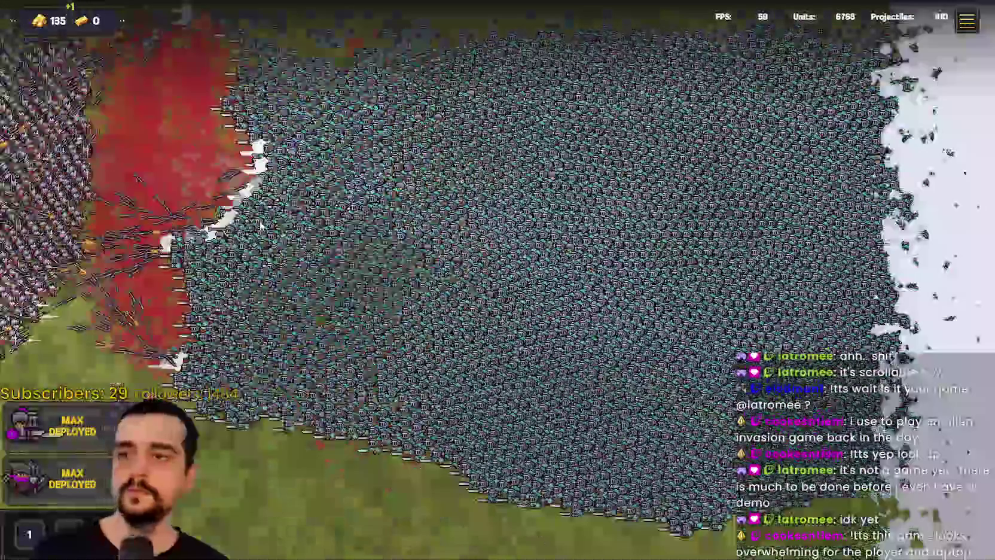
pyautogui.press('Left')
pyautogui.press('Up')
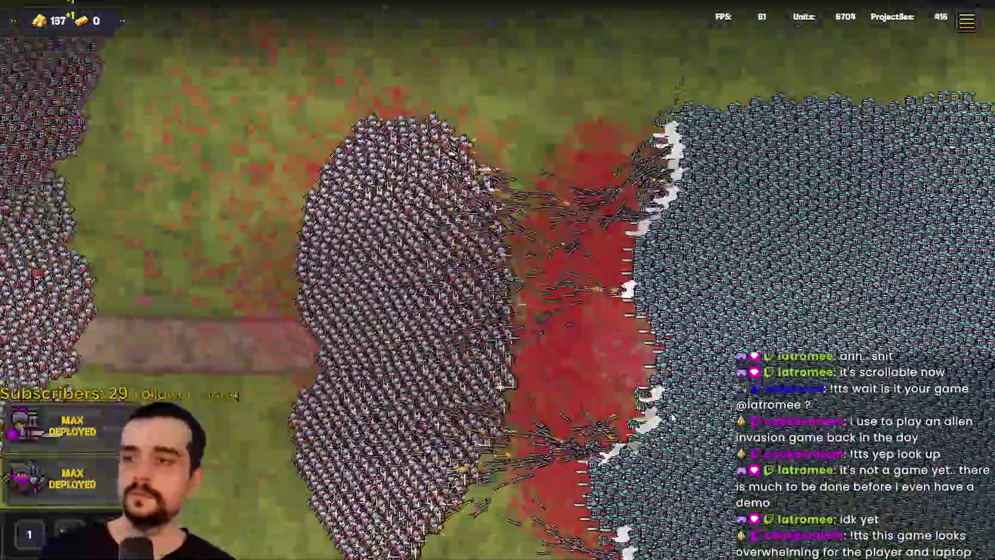
pyautogui.press('Left')
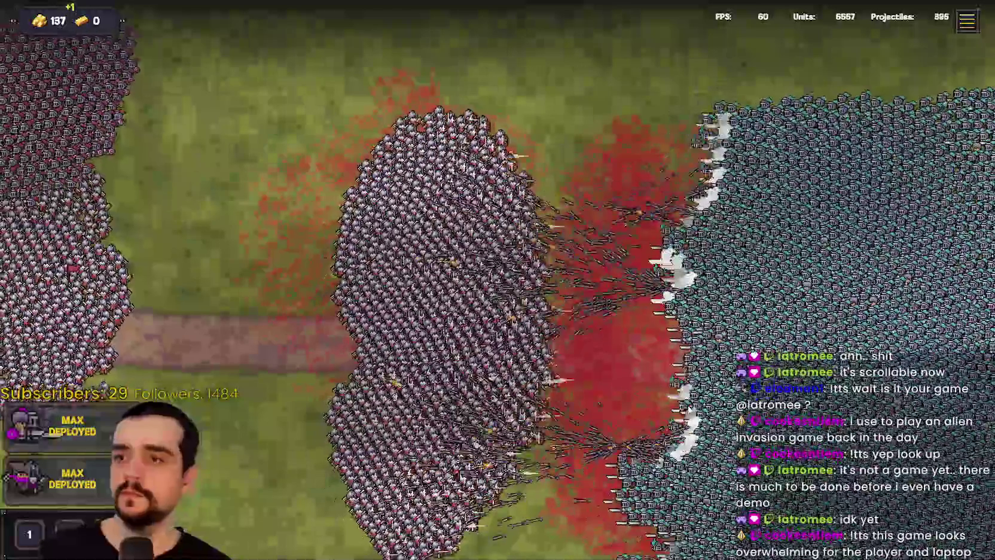
pyautogui.press('Right')
pyautogui.press('Down')
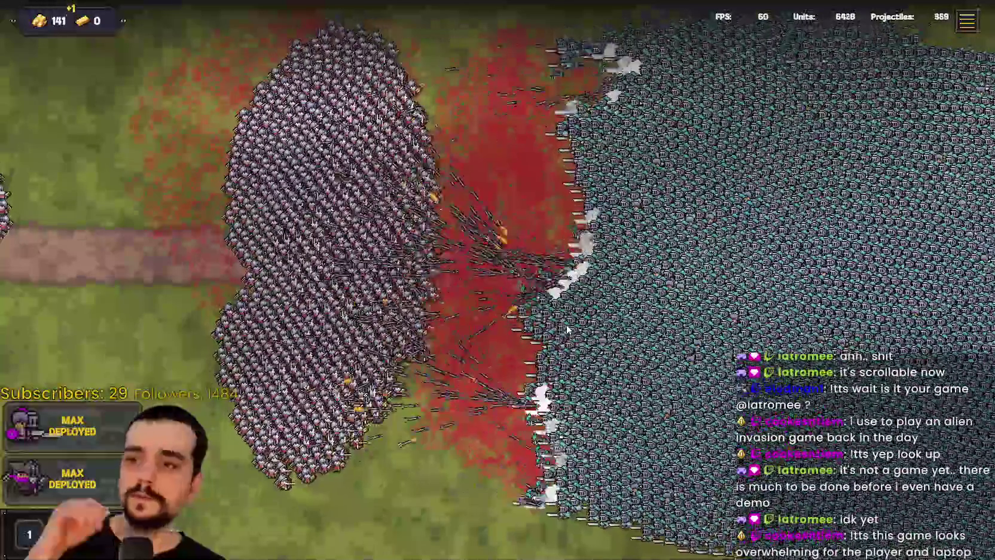
pyautogui.press('Left')
pyautogui.press('Up')
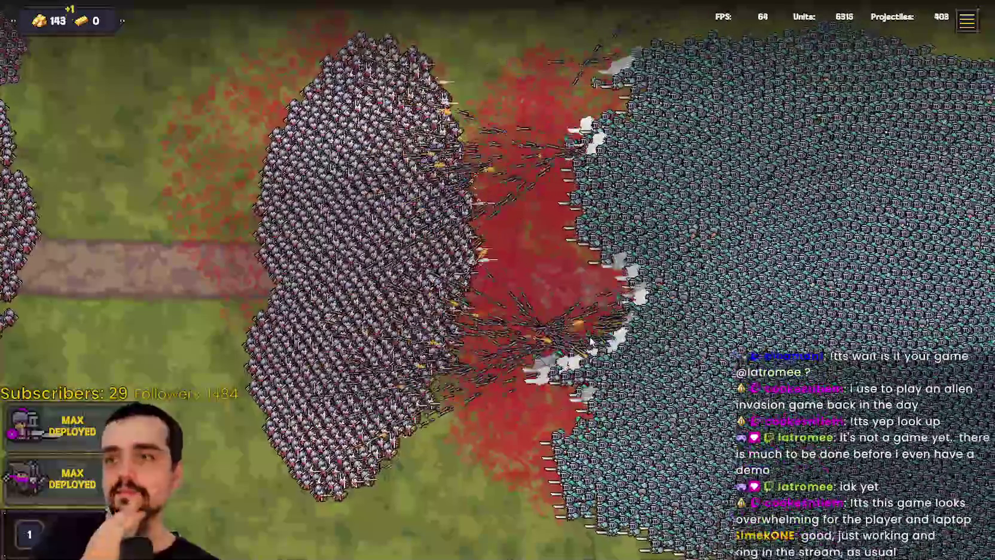
pyautogui.press('Left')
pyautogui.press('Up')
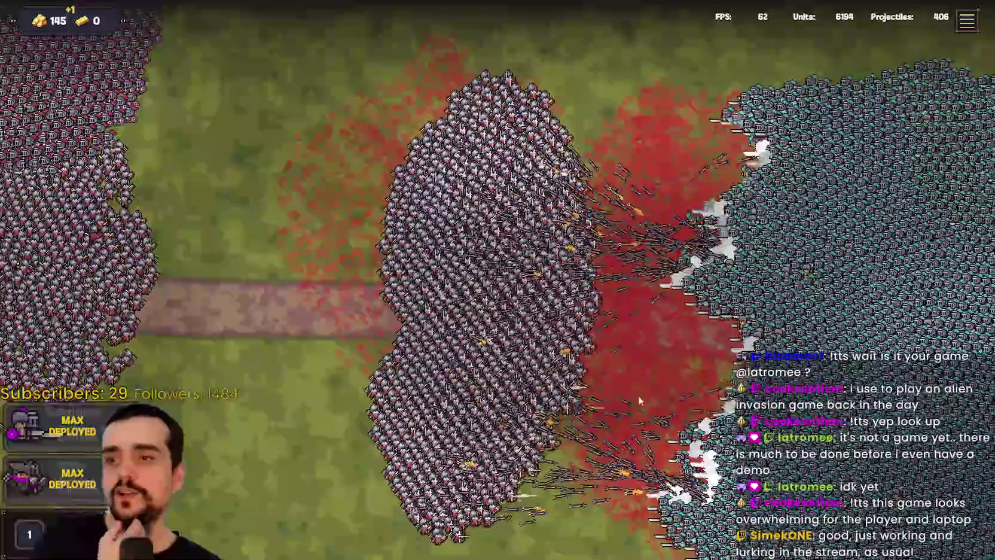
pyautogui.press('Right')
pyautogui.press('Down')
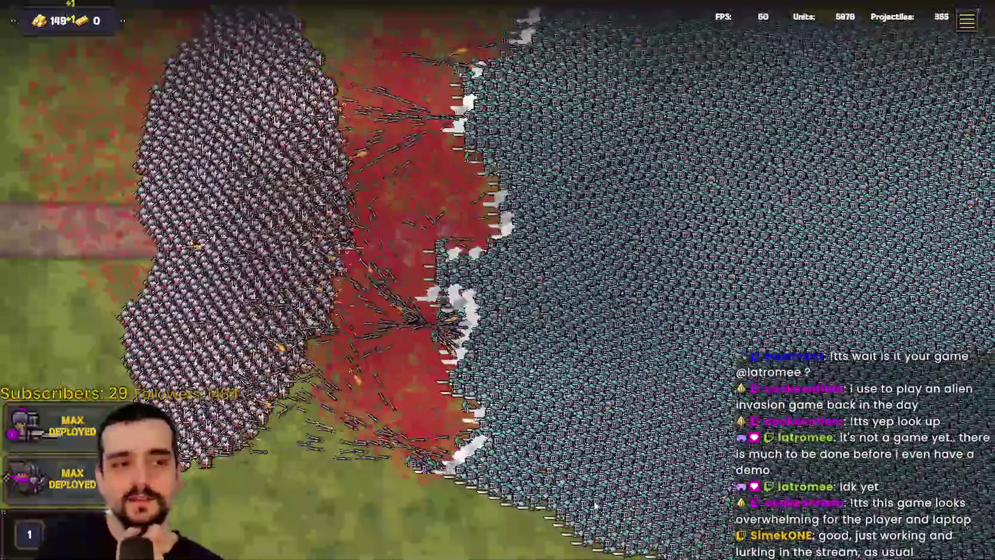
pyautogui.press('Up')
pyautogui.press('Up')
pyautogui.press('Right')
pyautogui.press('Down')
pyautogui.press('Right')
pyautogui.press('Down')
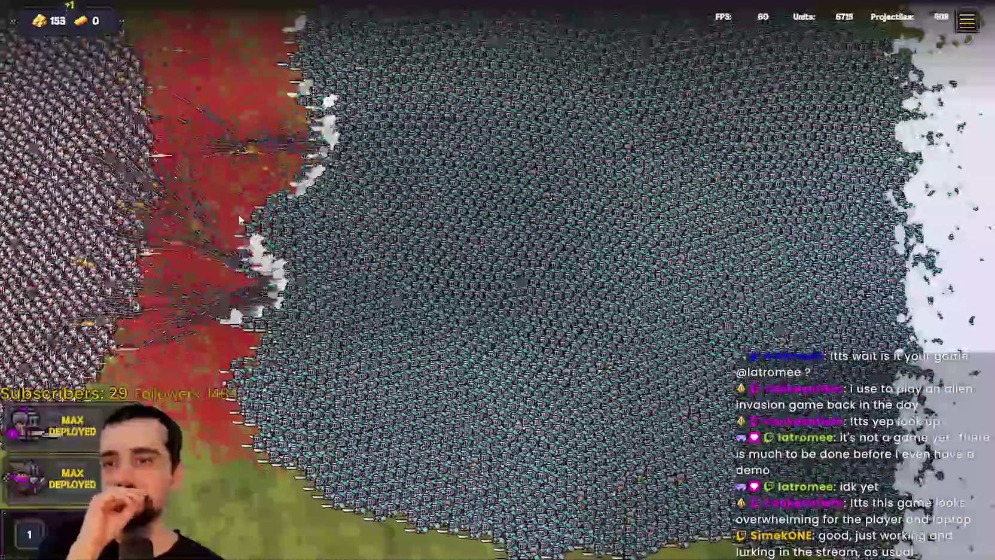
pyautogui.press('Left')
pyautogui.press('Up')
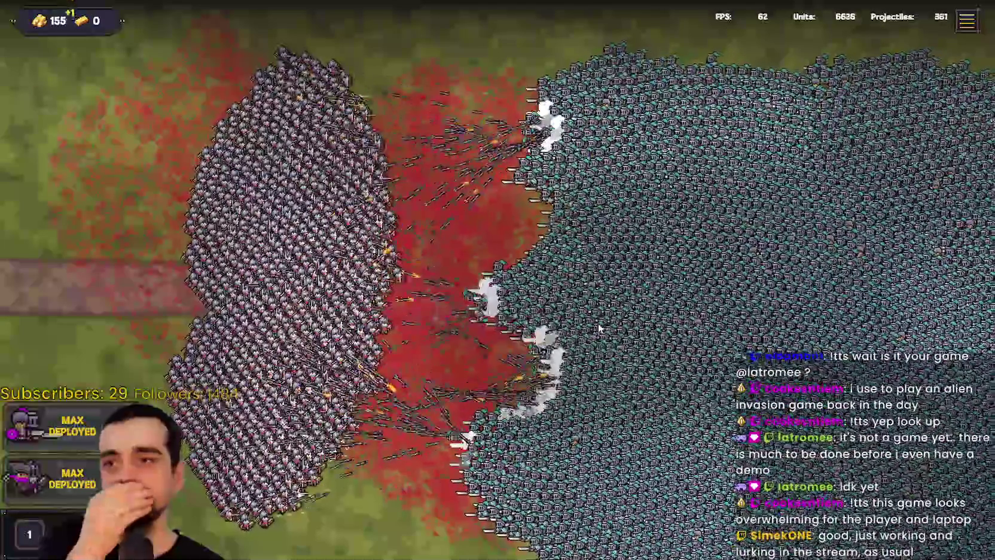
pyautogui.press('Up')
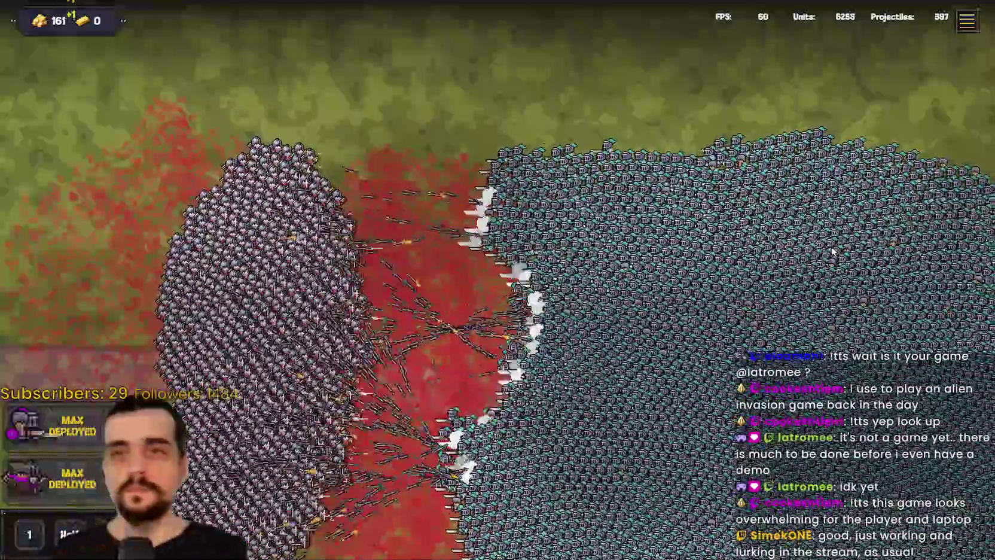
# - Jump the view to the besieged base and the right-hand battle line, then exit fullscreen
pyautogui.press('space')
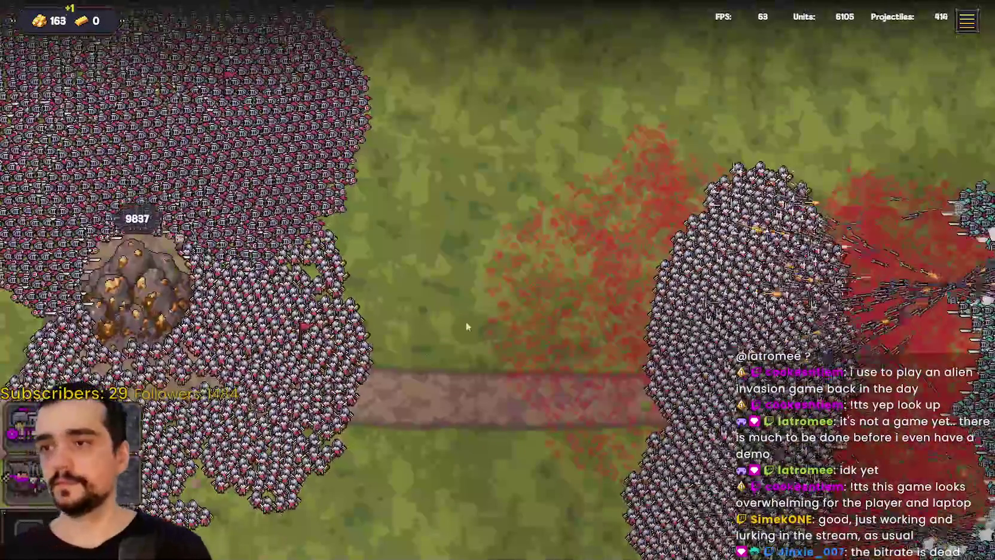
pyautogui.press('space')
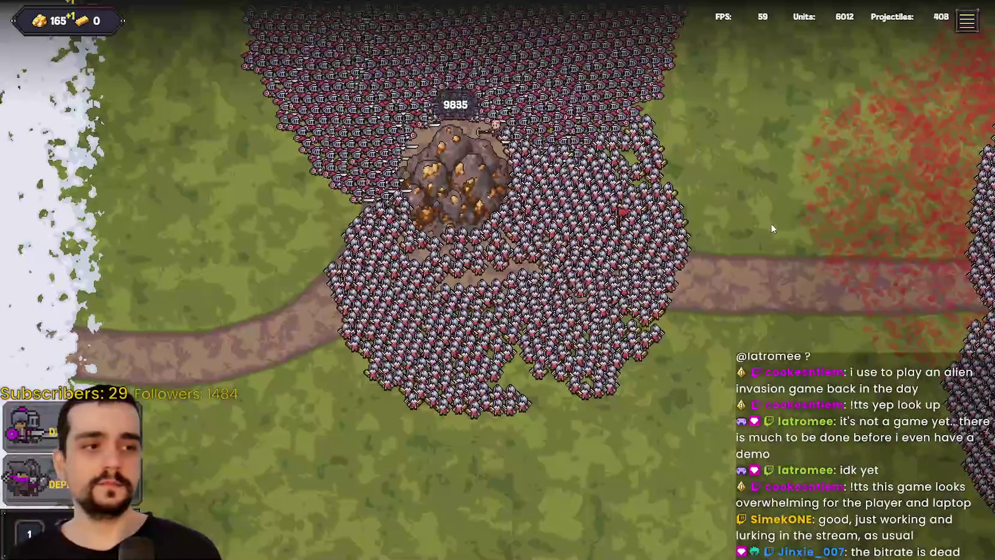
pyautogui.press('space')
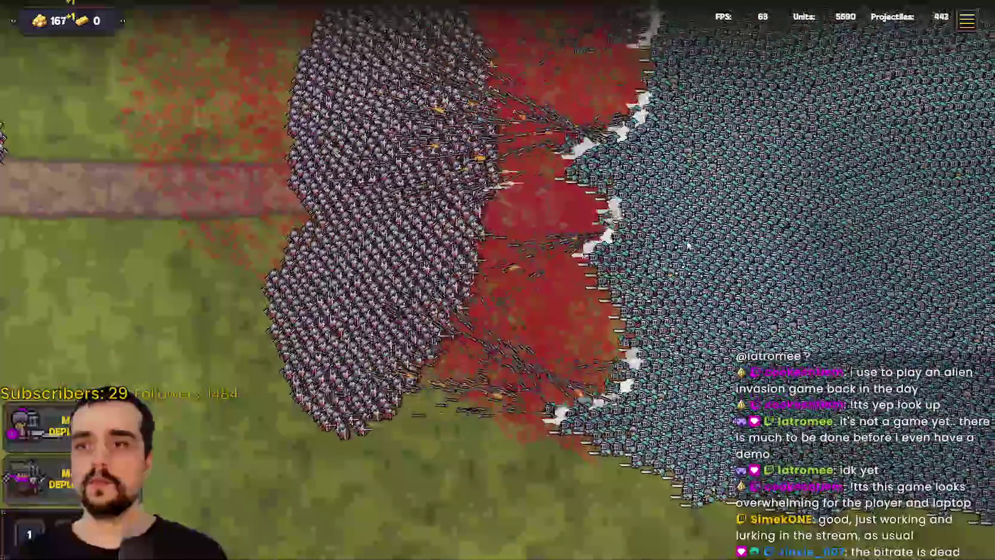
pyautogui.press('Escape')
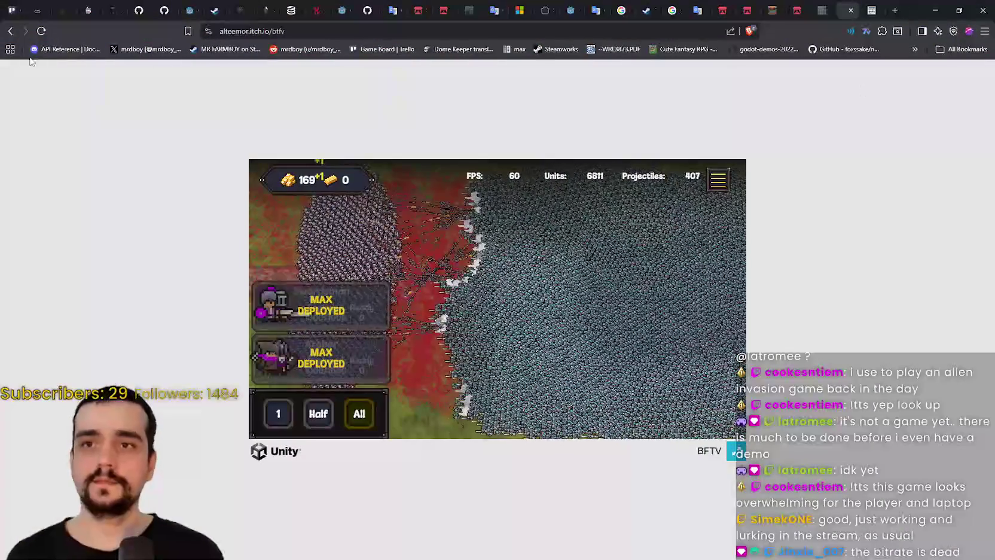
# - Minimize the itch.io browser window and switch to the Godot editor
pyautogui.click(942, 11)
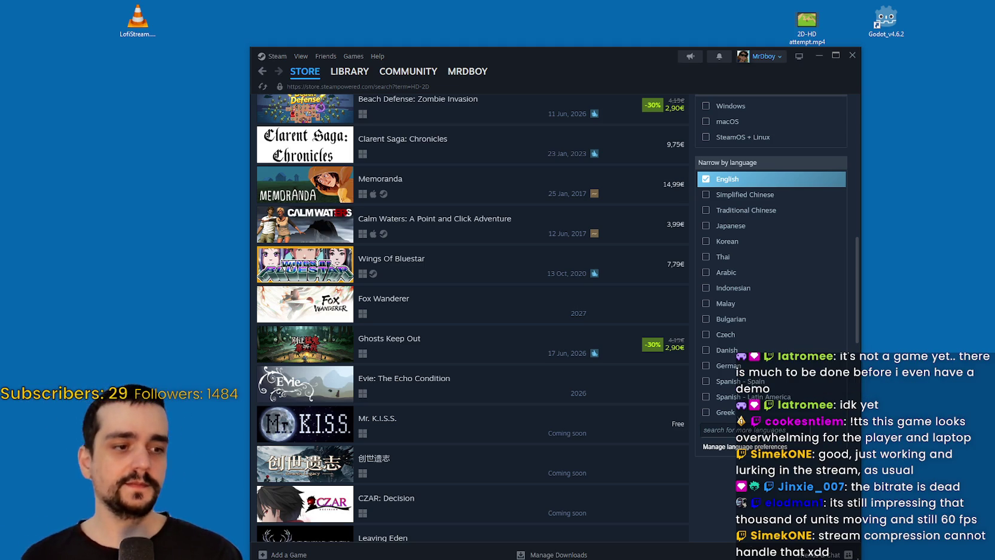
pyautogui.hotkey('alt', 'Tab')
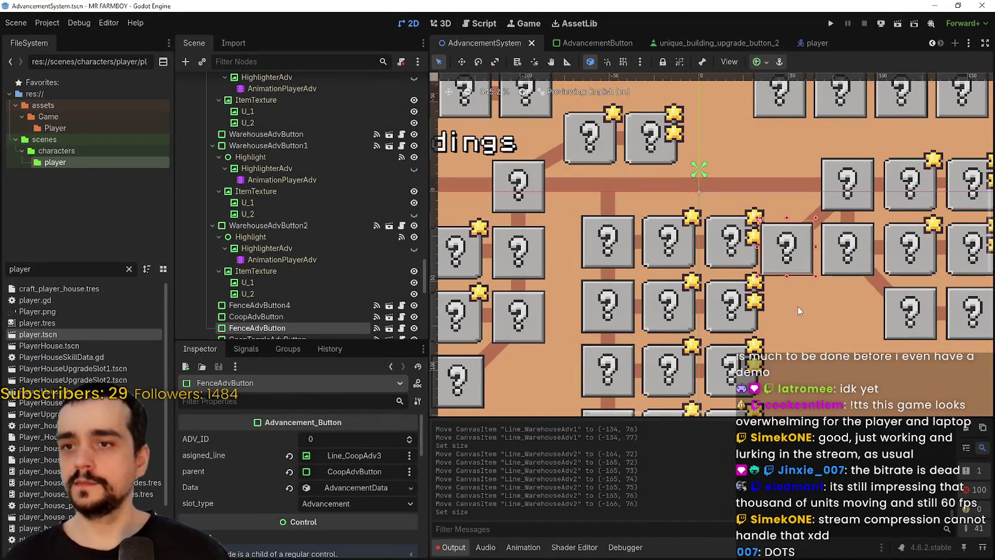
pyautogui.click(42, 21)
pyautogui.moveTo(91, 26)
pyautogui.click(130, 29)
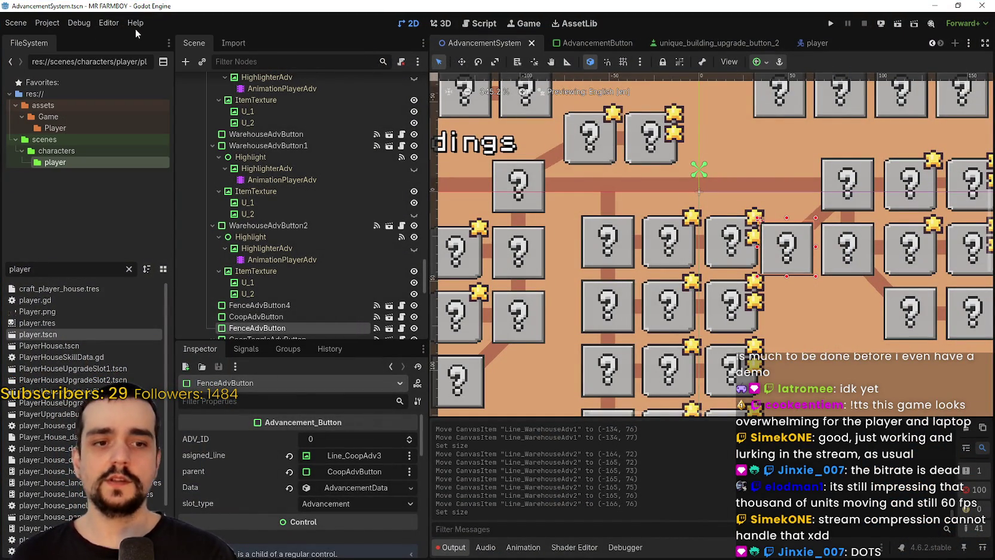
pyautogui.click(137, 29)
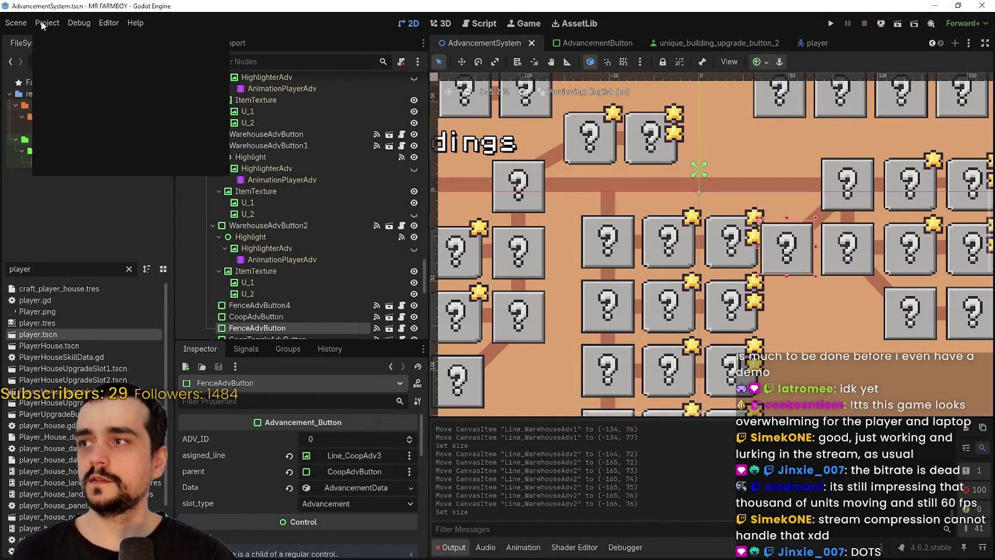
pyautogui.click(129, 26)
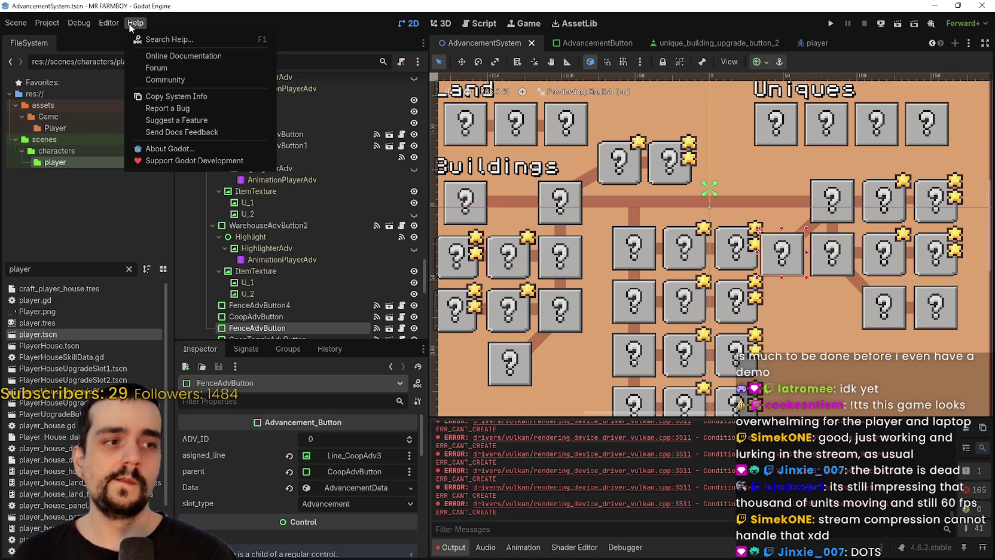
pyautogui.click(130, 27)
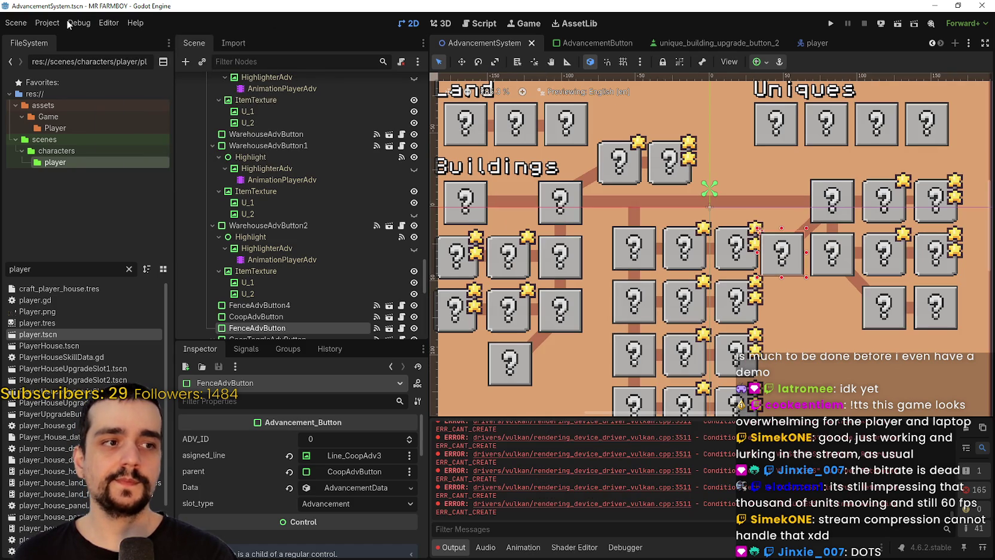
pyautogui.click(71, 24)
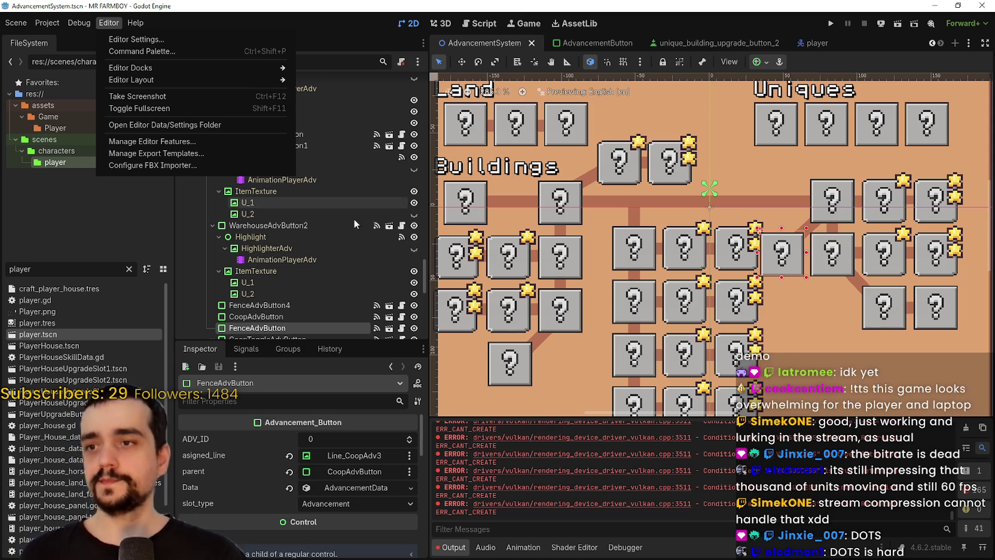
pyautogui.scroll(-3, 688, 315)
pyautogui.click(741, 292)
pyautogui.scroll(2, 777, 289)
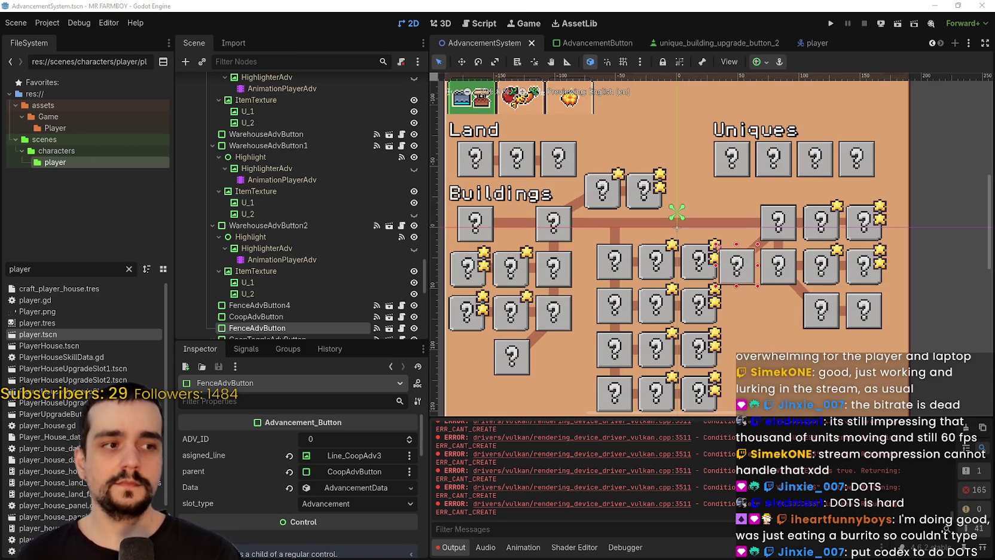
pyautogui.scroll(-1, 756, 284)
pyautogui.scroll(1, 757, 285)
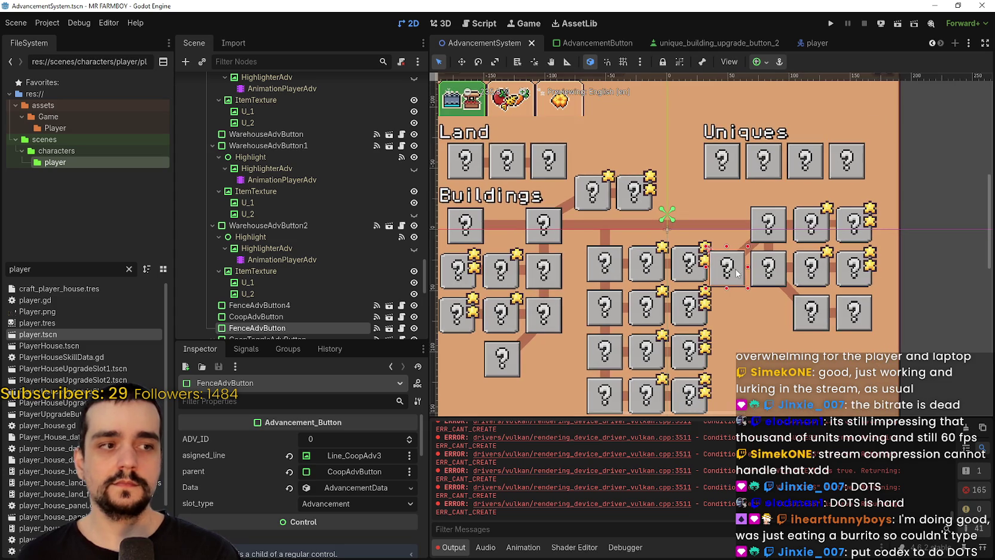
pyautogui.scroll(3, 760, 267)
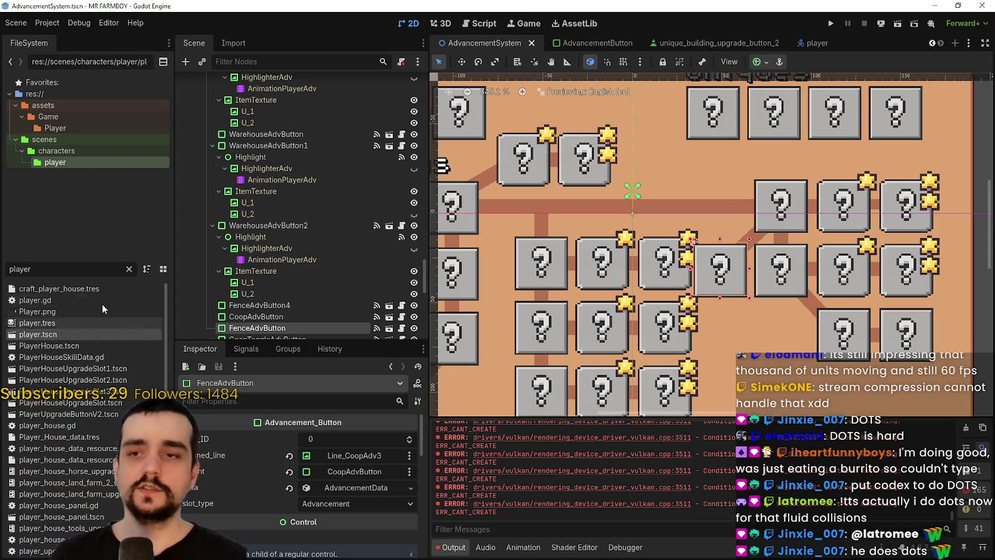
pyautogui.scroll(5, 668, 309)
pyautogui.scroll(-4, 669, 309)
pyautogui.scroll(-1, 668, 309)
pyautogui.scroll(-4, 668, 309)
pyautogui.scroll(4, 720, 241)
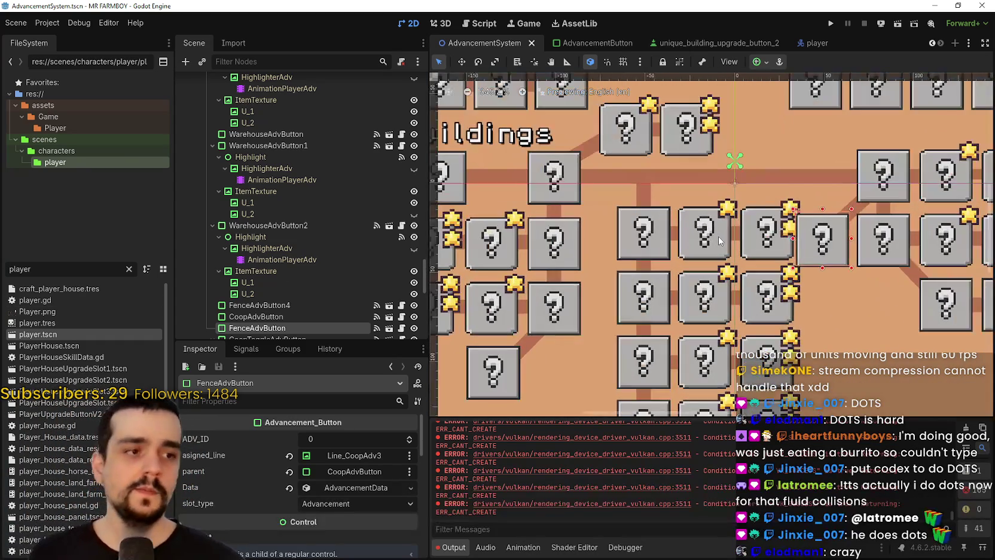
pyautogui.click(764, 255)
pyautogui.click(770, 255)
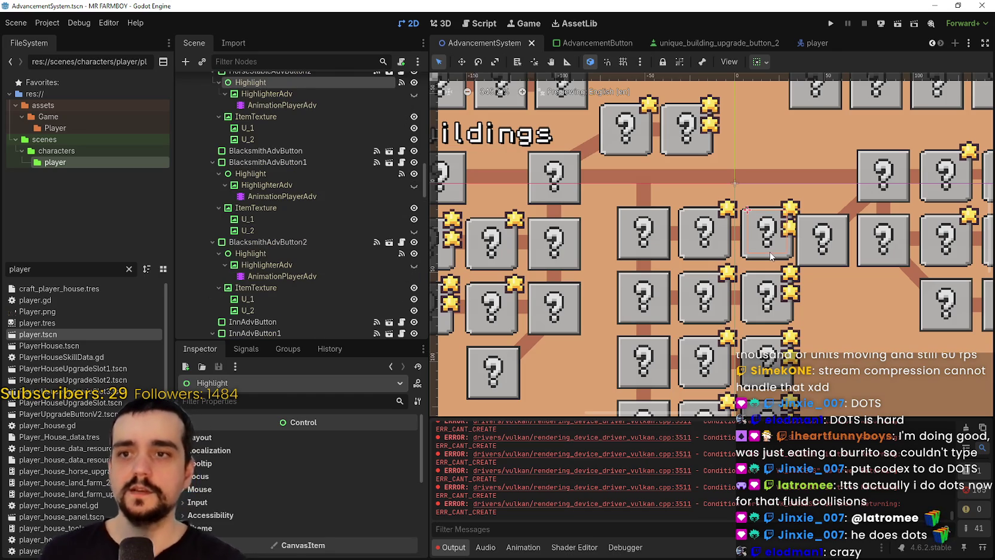
pyautogui.click(770, 264)
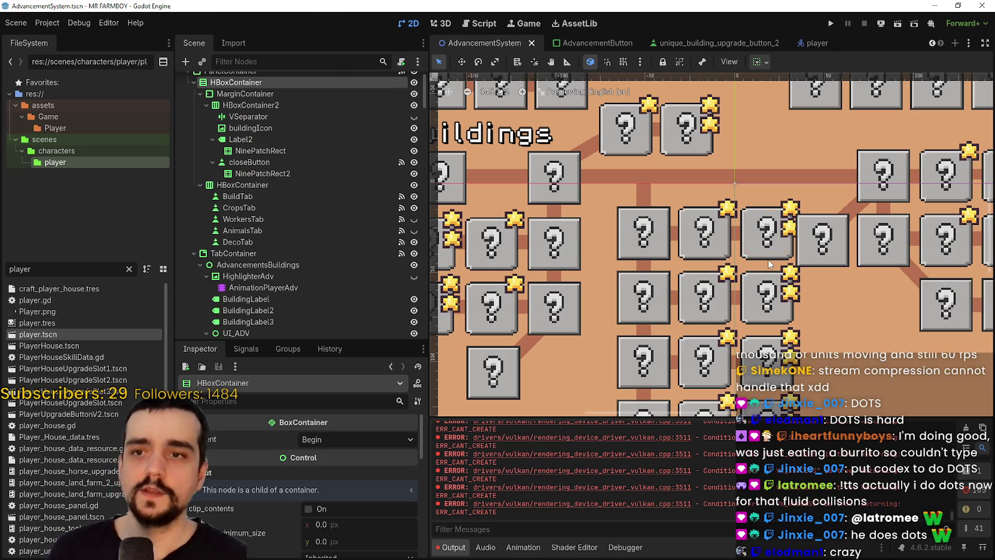
pyautogui.click(782, 324)
pyautogui.click(761, 321)
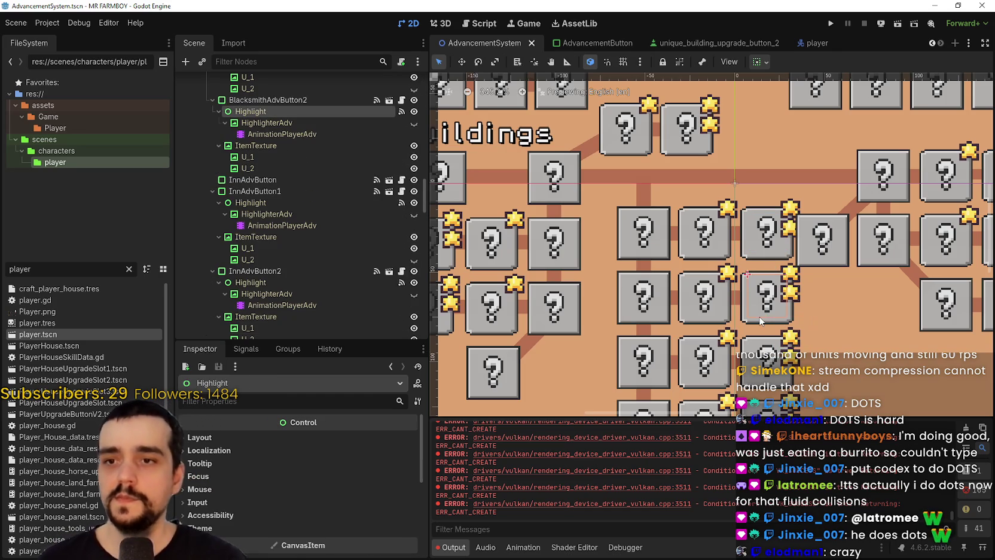
pyautogui.click(757, 325)
pyautogui.scroll(-3, 756, 325)
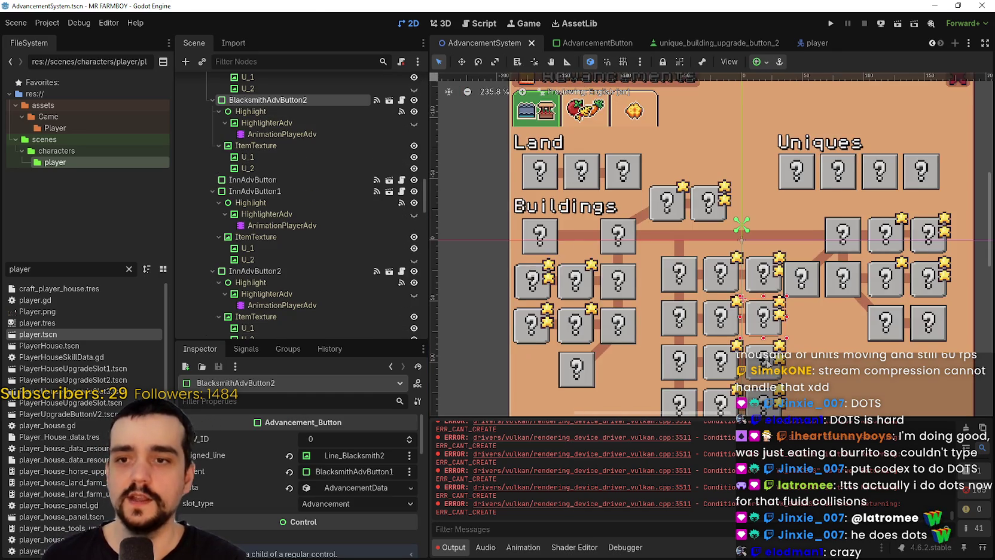
pyautogui.scroll(2, 742, 309)
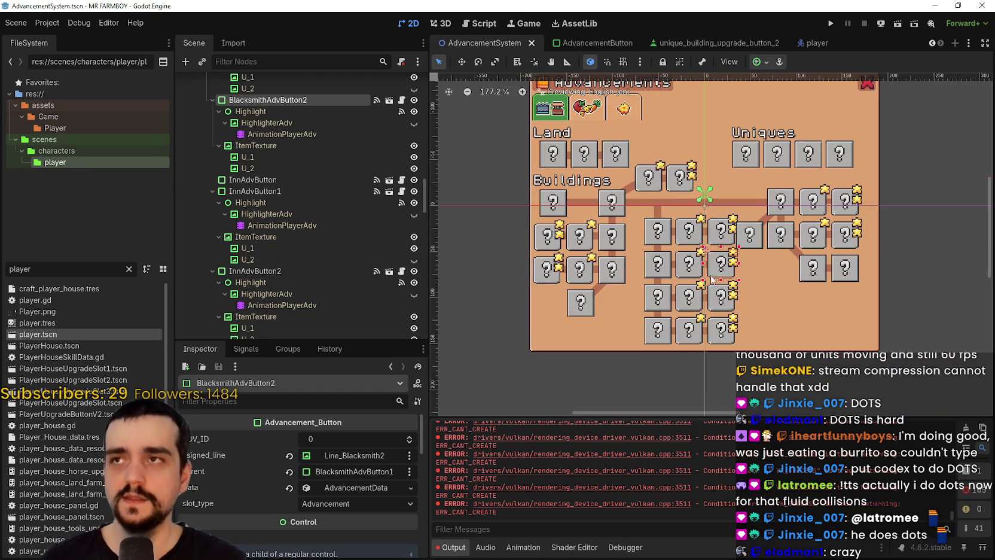
pyautogui.scroll(5, 697, 293)
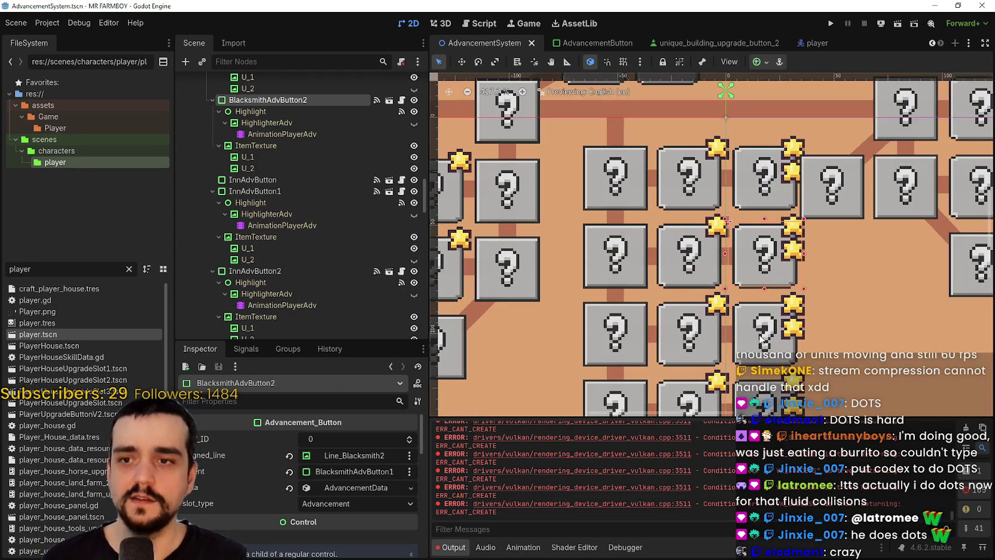
pyautogui.click(717, 380)
pyautogui.scroll(-5, 713, 342)
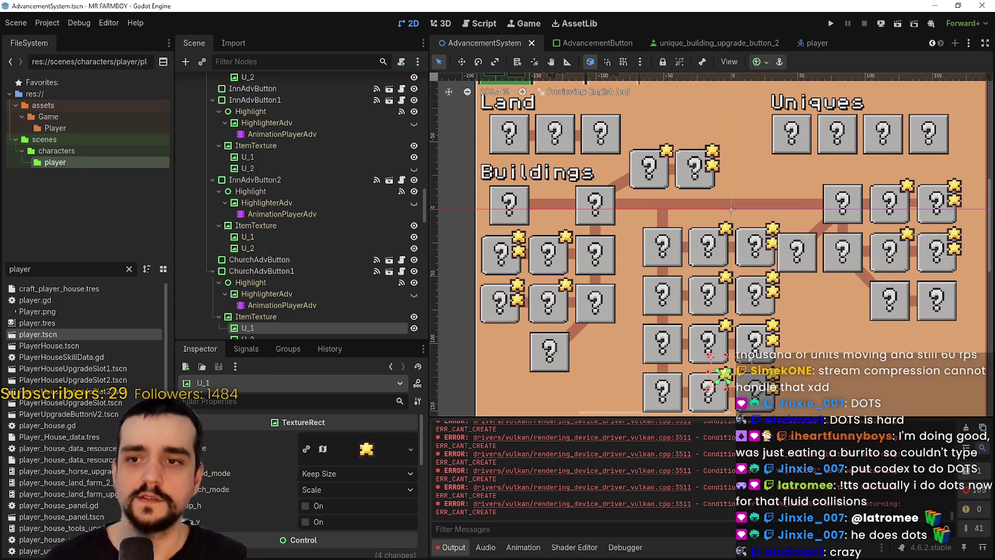
pyautogui.click(712, 345)
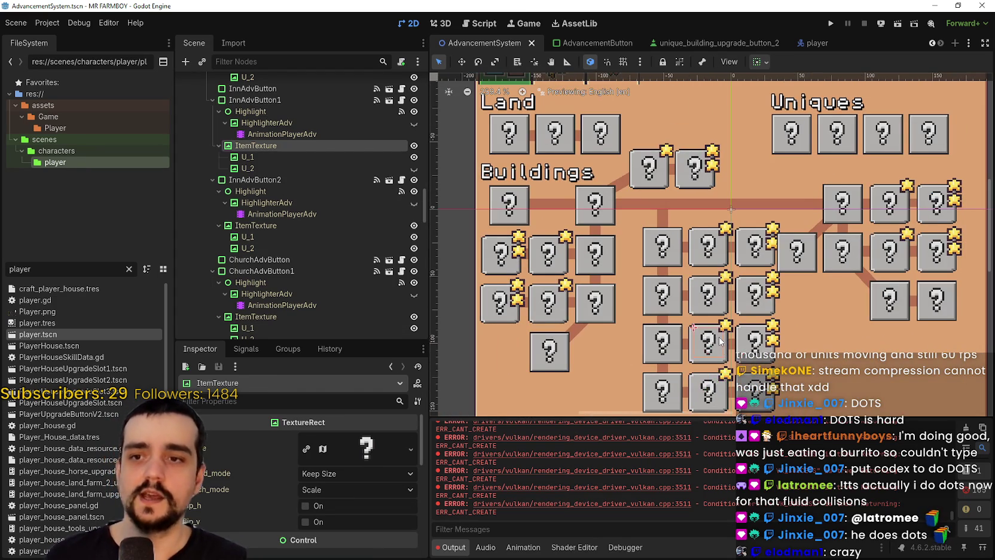
pyautogui.scroll(10, 688, 342)
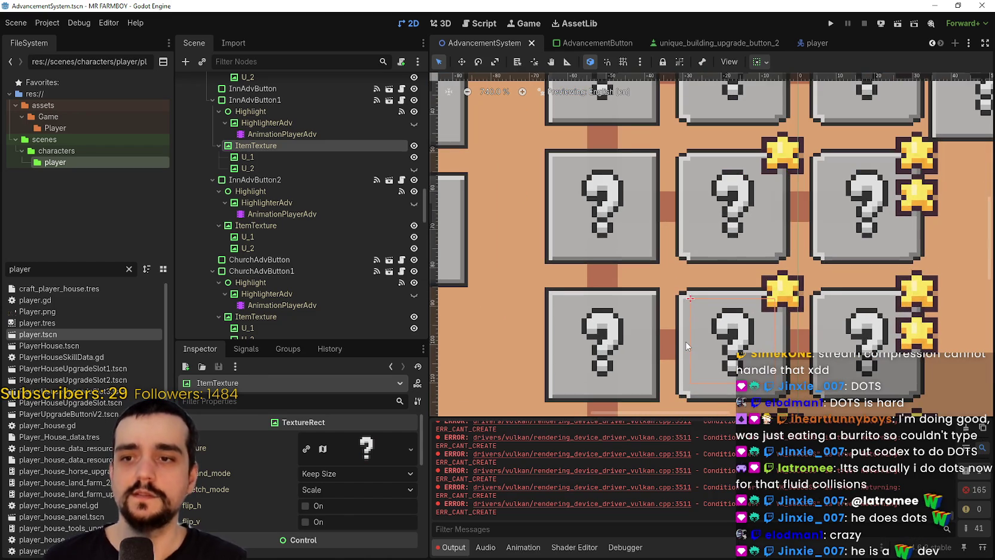
pyautogui.click(687, 340)
pyautogui.scroll(-5, 689, 340)
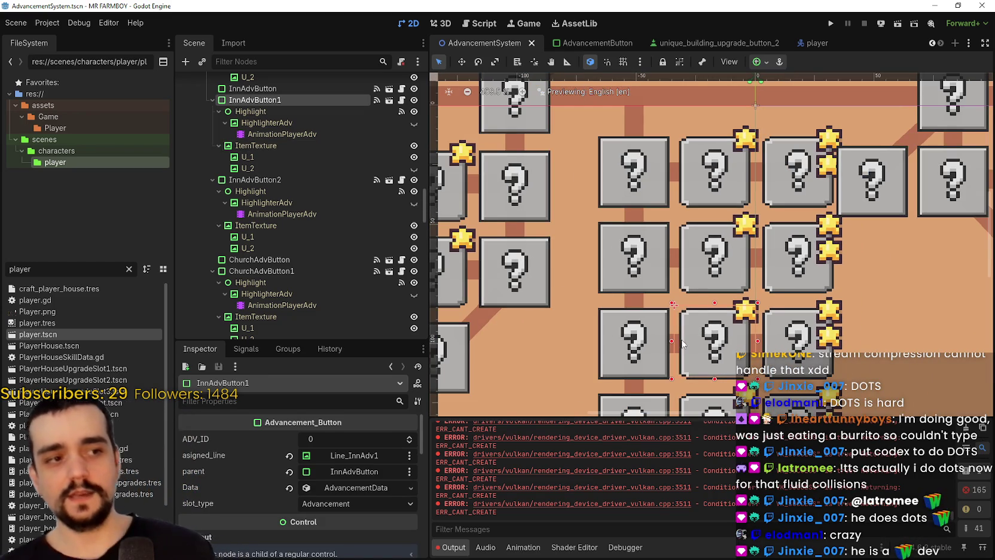
pyautogui.scroll(-5, 705, 281)
pyautogui.scroll(-5, 707, 279)
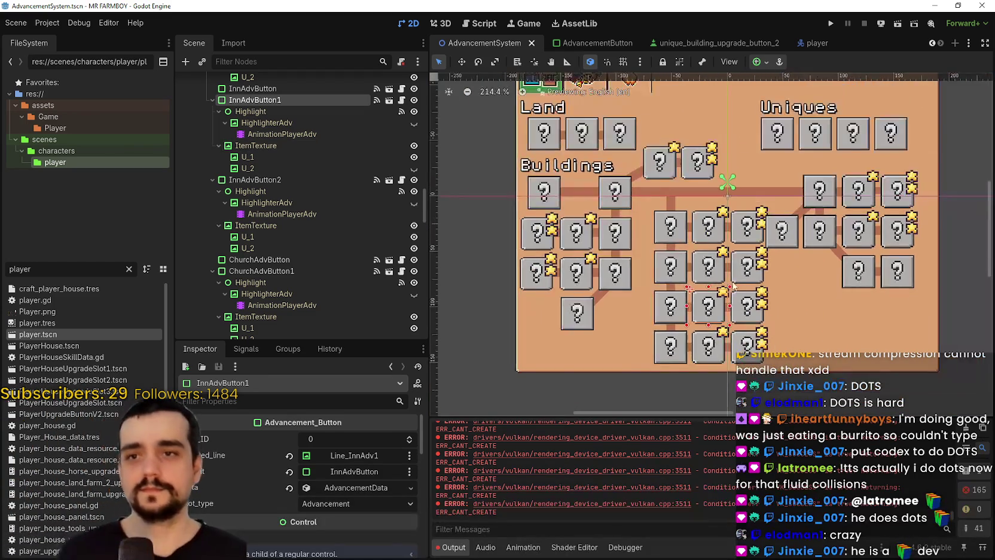
pyautogui.scroll(6, 828, 271)
pyautogui.scroll(-1, 815, 248)
pyautogui.scroll(-4, 813, 245)
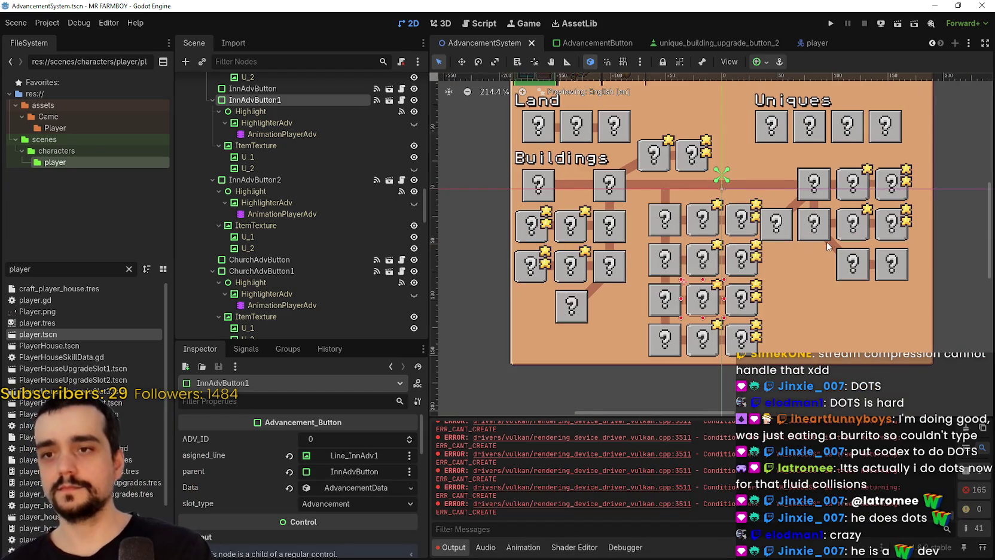
pyautogui.scroll(5, 591, 286)
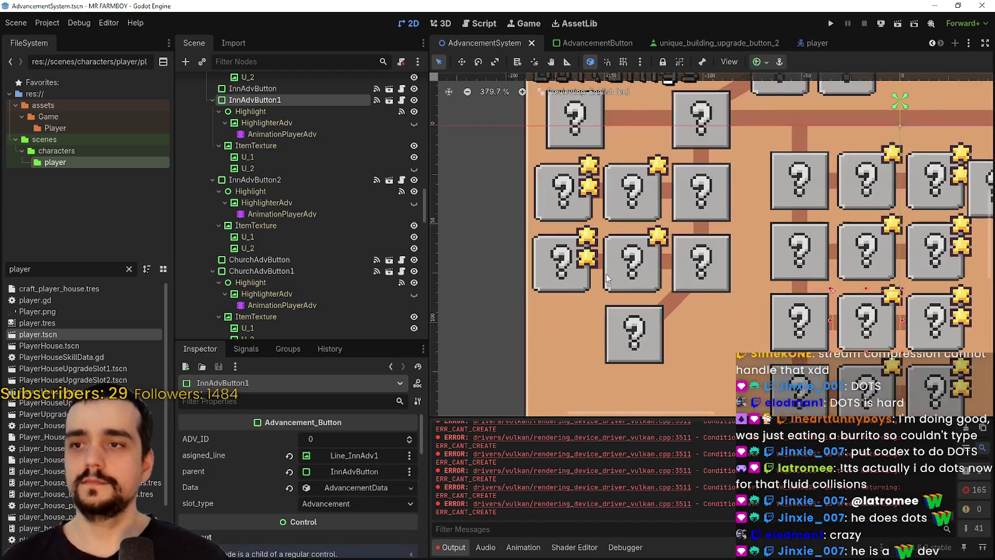
pyautogui.scroll(-1, 597, 290)
pyautogui.scroll(5, 592, 287)
pyautogui.scroll(-2, 551, 269)
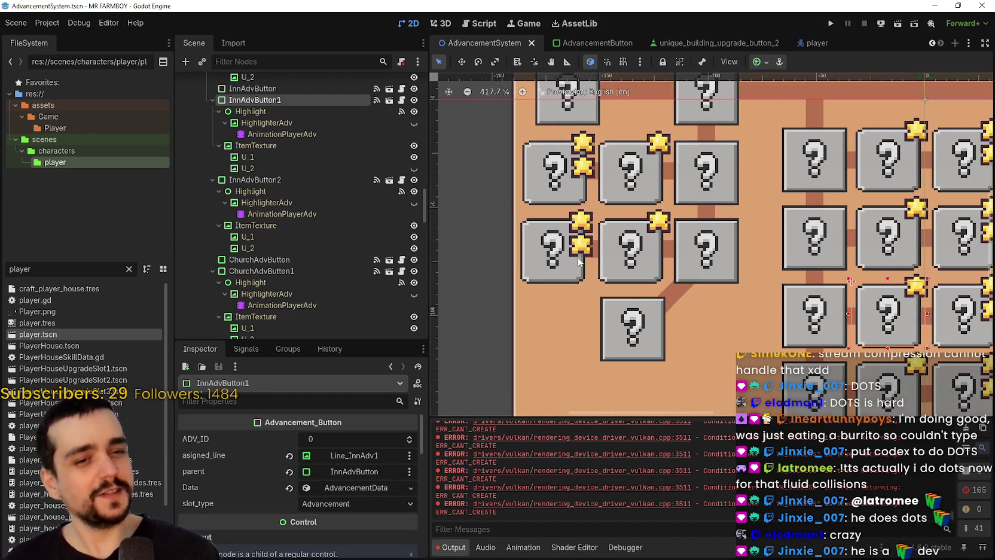
pyautogui.scroll(-4, 547, 281)
pyautogui.scroll(6, 628, 302)
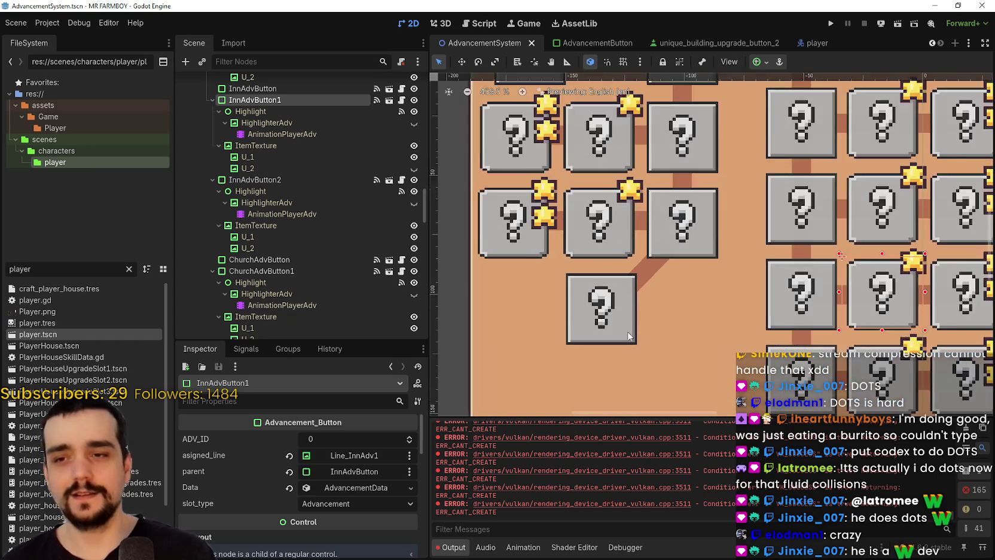
pyautogui.click(609, 309)
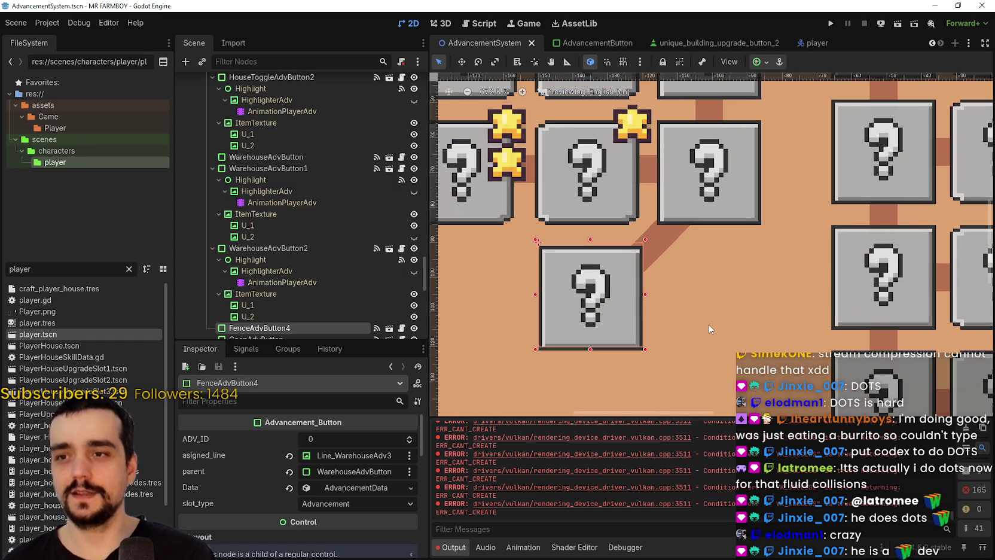
# - Nudge FenceAdvButton4 to (-151, 102), save, then browse the Debug, Project and Help menus
pyautogui.press('Left')
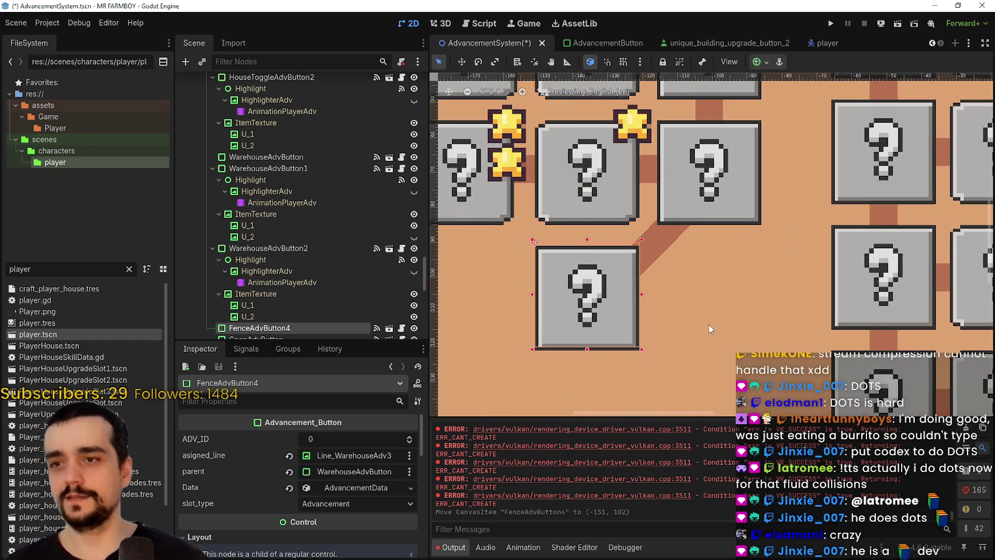
pyautogui.hotkey('ctrl', 's')
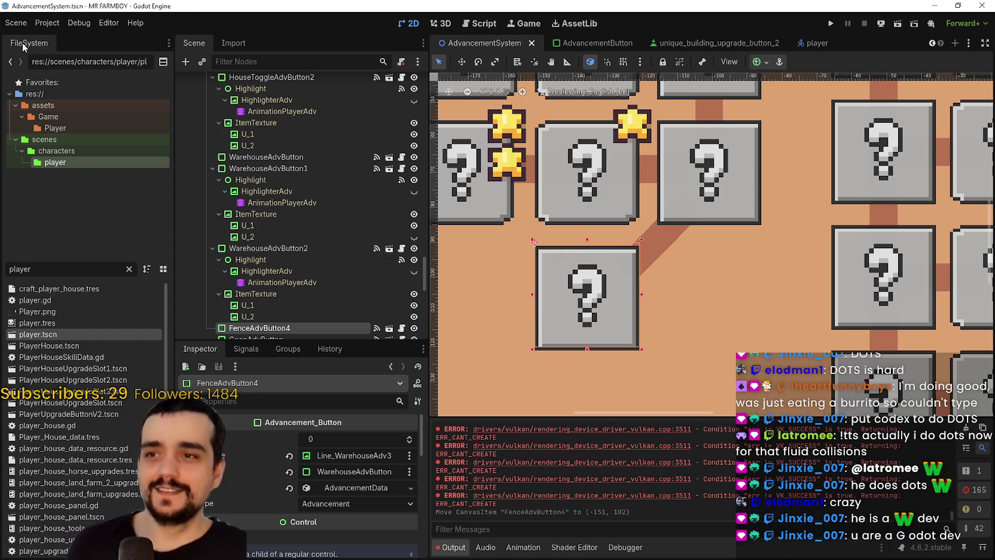
pyautogui.click(78, 23)
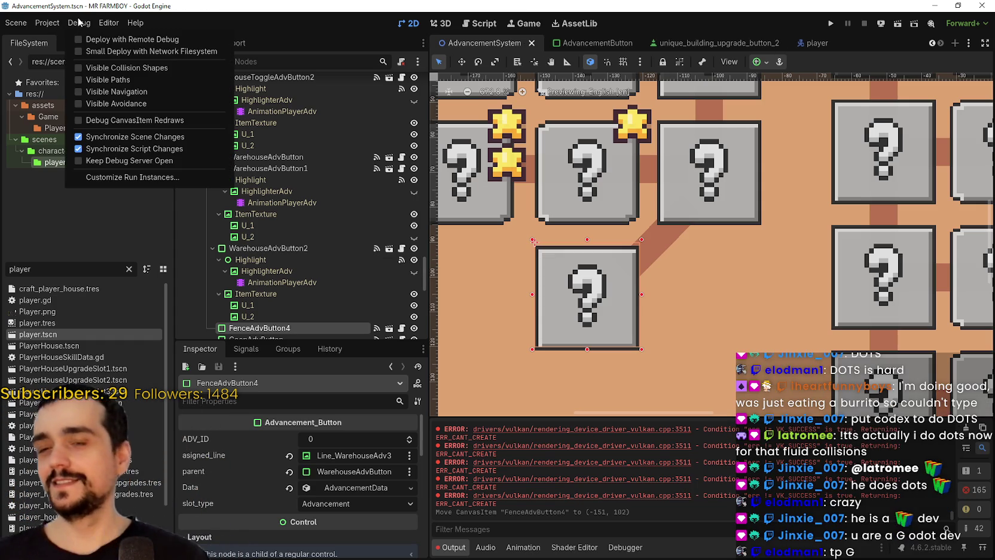
pyautogui.click(39, 23)
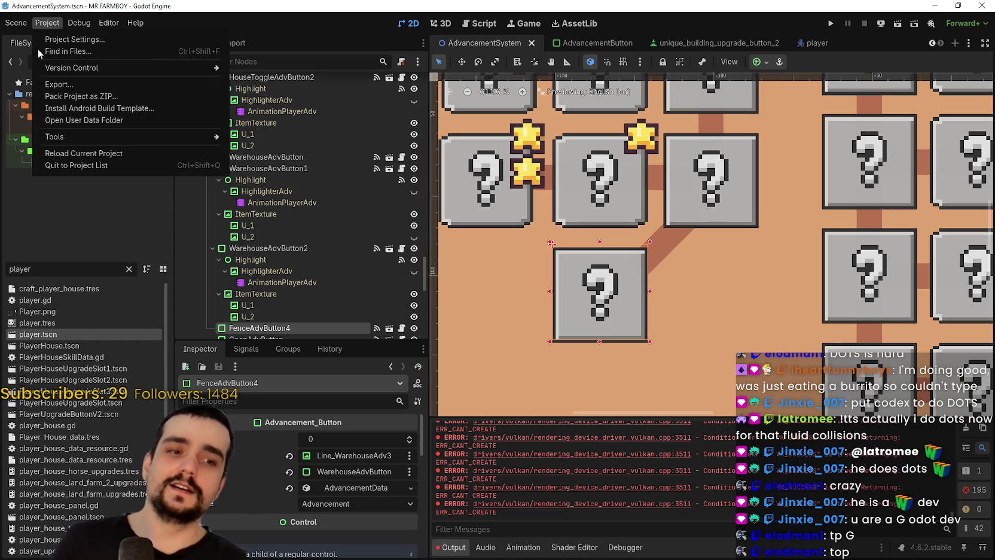
pyautogui.click(47, 23)
pyautogui.click(135, 23)
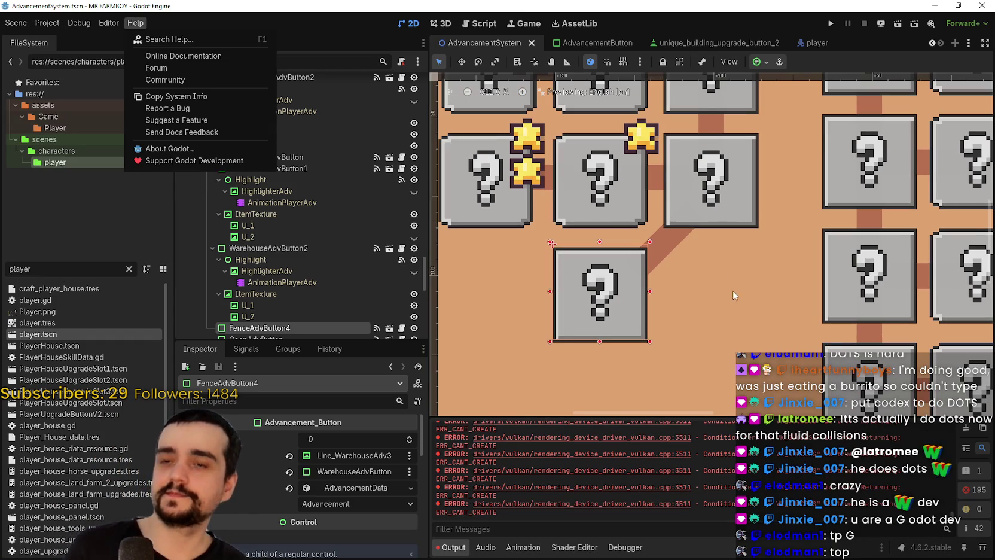
pyautogui.scroll(-4, 689, 277)
pyautogui.scroll(2, 680, 288)
# - Close the menu and bring the Steam store front page in front of the editor
pyautogui.click(680, 288)
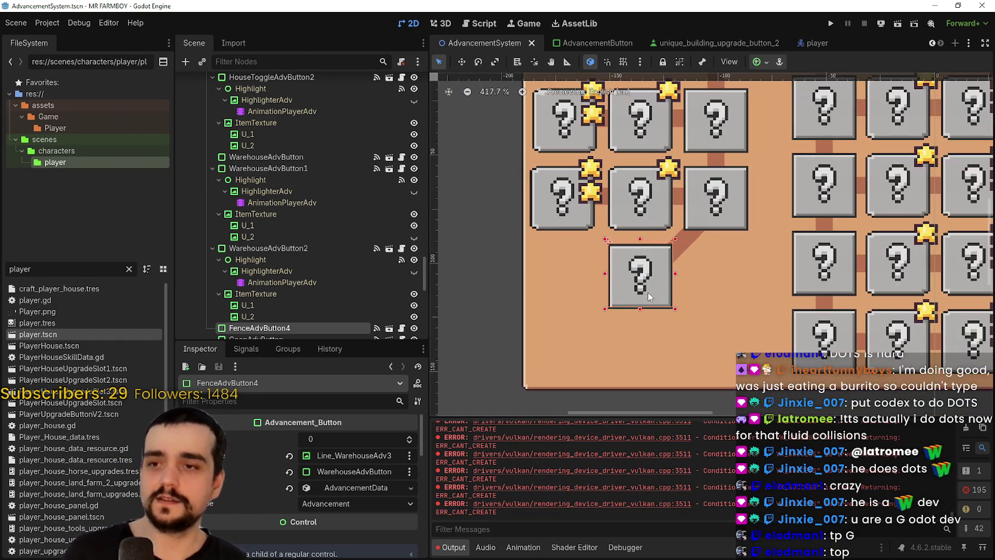
pyautogui.scroll(-1, 658, 299)
pyautogui.scroll(1, 627, 308)
pyautogui.scroll(-2, 628, 309)
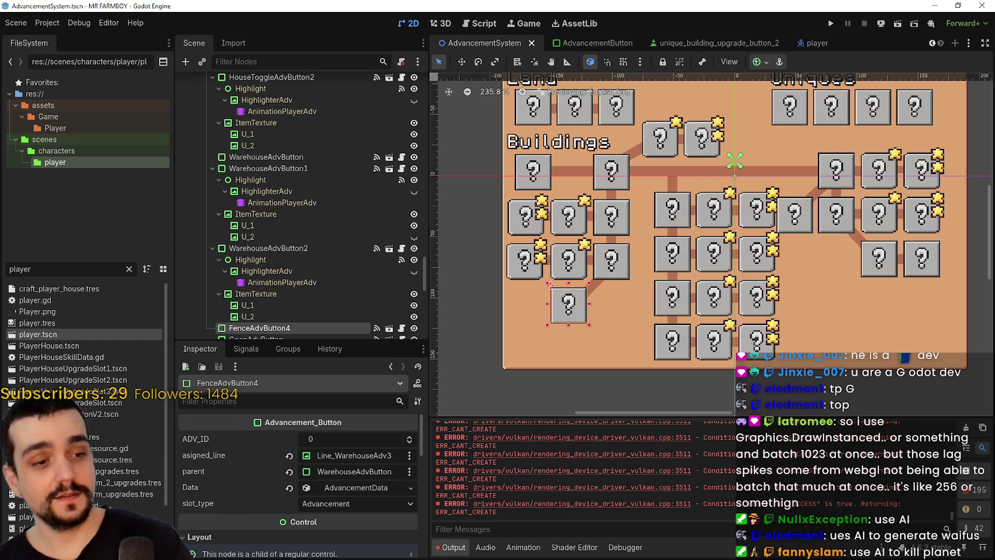
pyautogui.hotkey('alt', 'Tab')
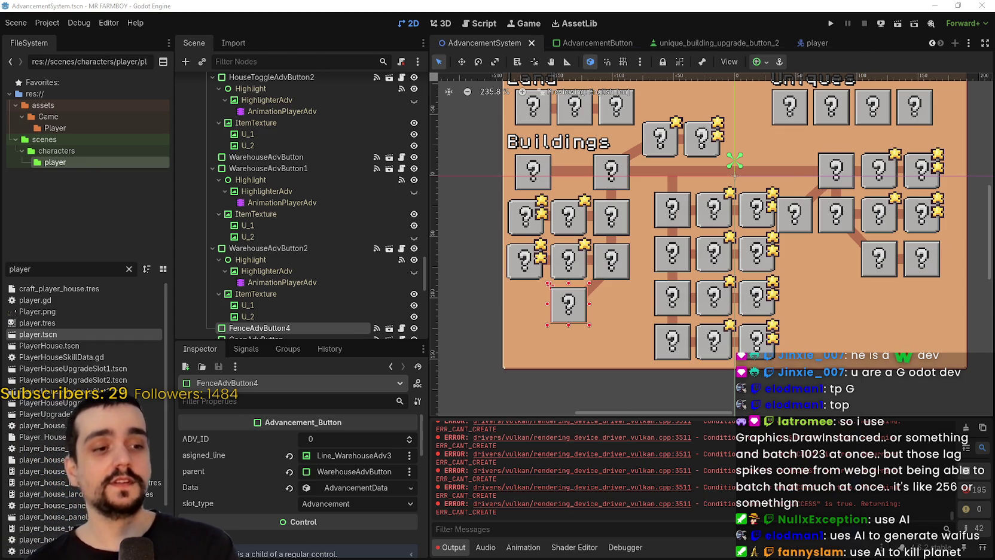
pyautogui.click(303, 72)
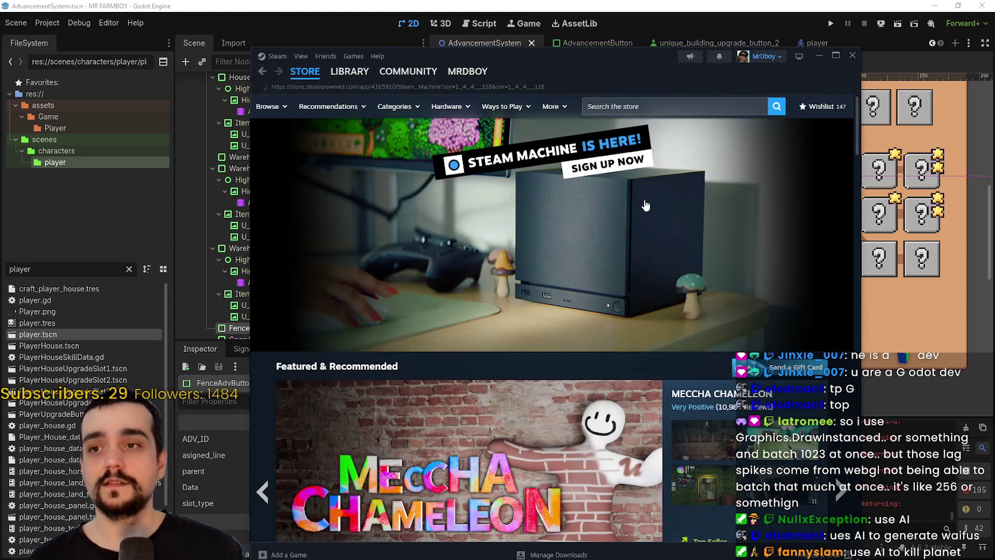
# - Open the Steam Machine sale page and view the 2TB model at €1 359
pyautogui.click(643, 198)
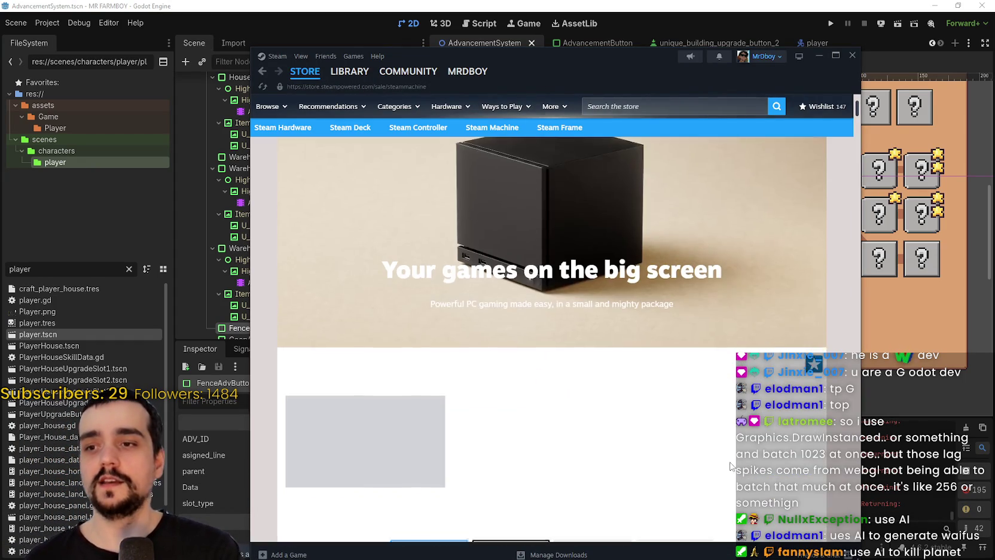
pyautogui.scroll(-5, 688, 329)
pyautogui.scroll(3, 667, 296)
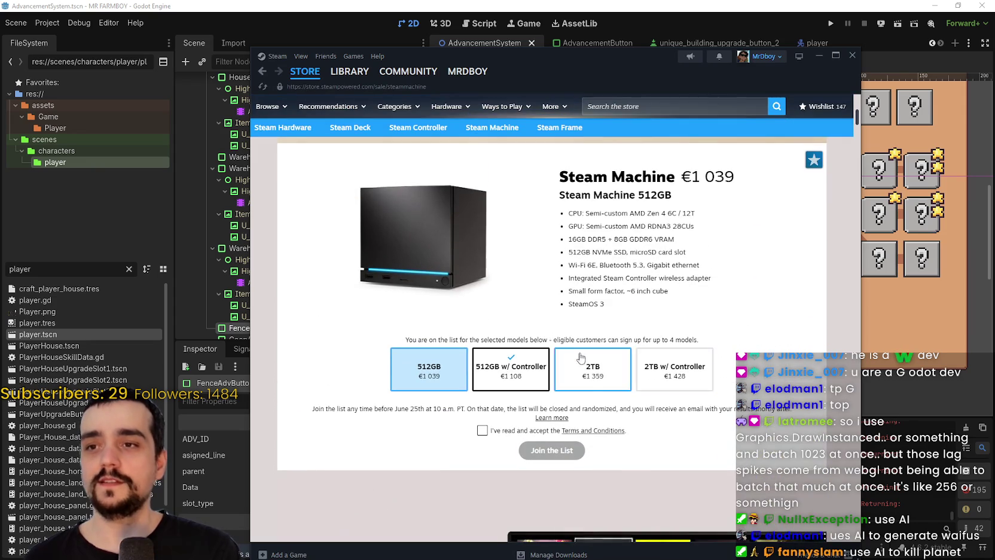
pyautogui.click(593, 413)
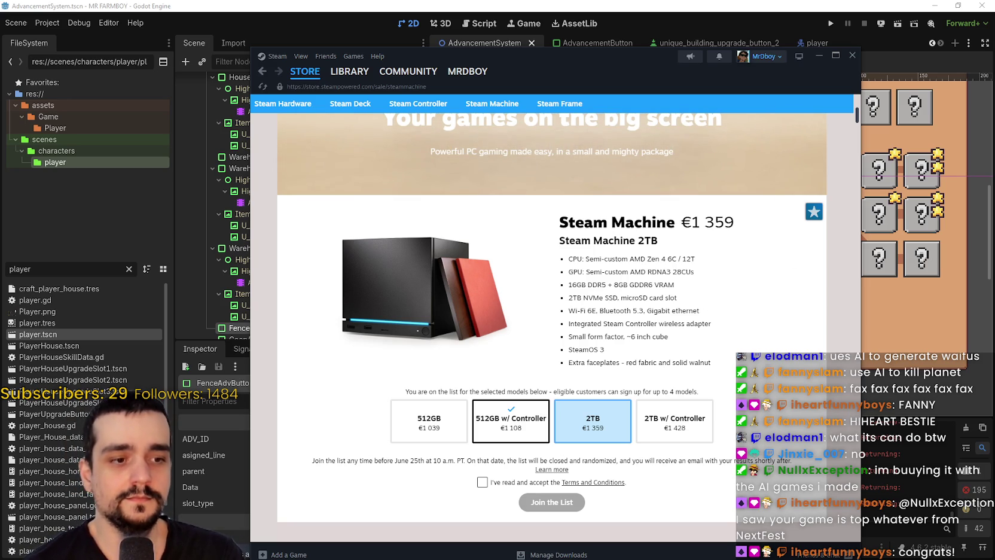
# - Bring up the Crimson Desert notes in Notepad, move the window, then minimize it
pyautogui.hotkey('alt', 'Tab')
pyautogui.moveTo(427, 114); pyautogui.dragTo(453, 95)
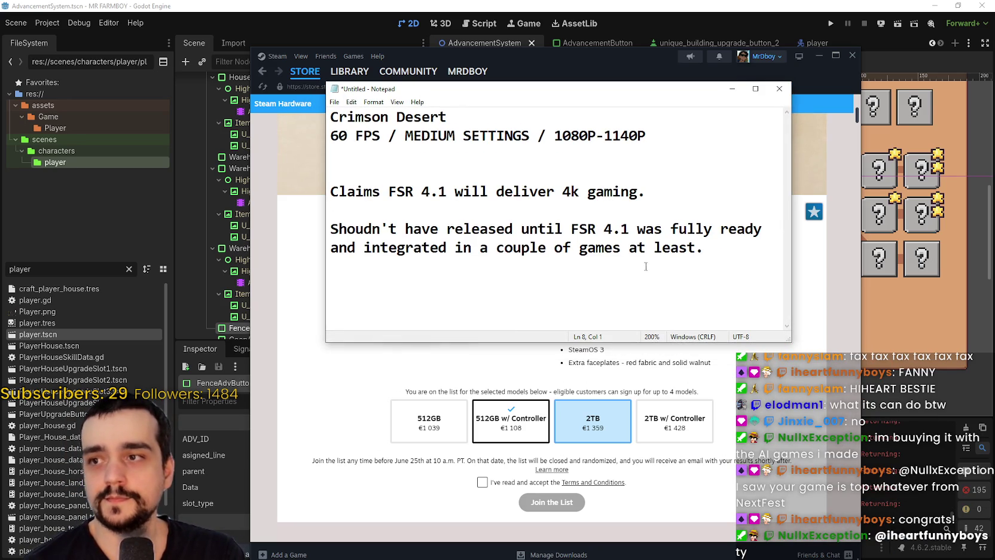
pyautogui.click(733, 89)
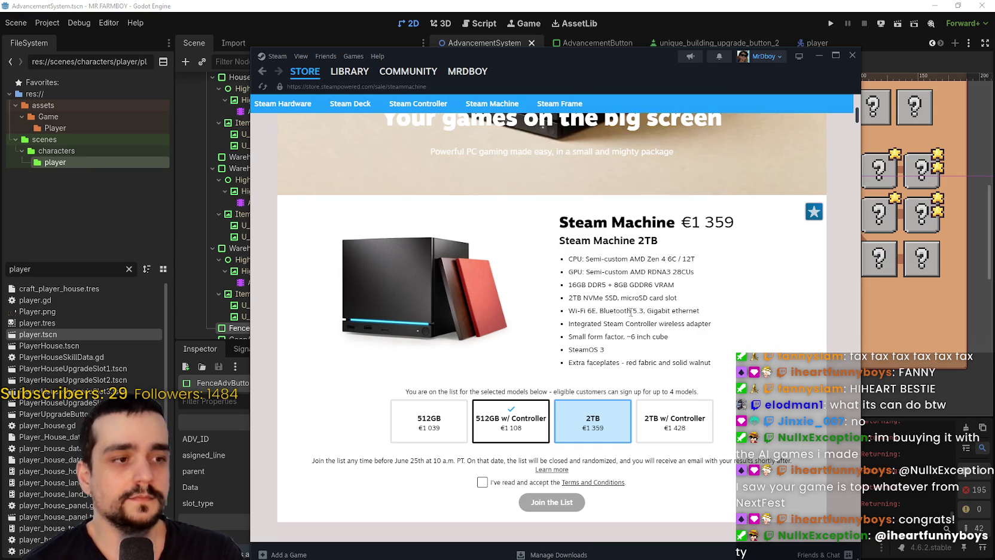
pyautogui.scroll(-3, 608, 293)
pyautogui.scroll(2, 608, 294)
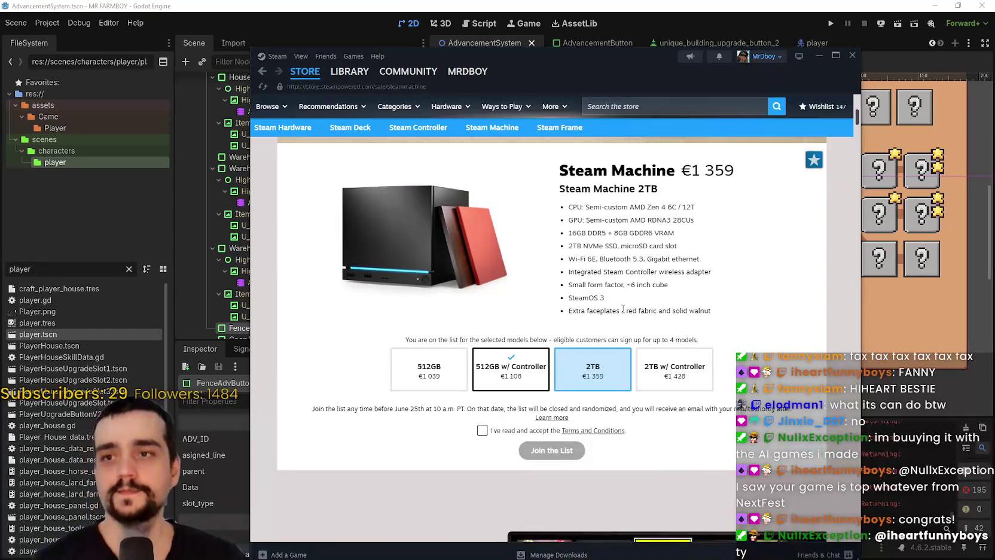
pyautogui.scroll(1, 550, 414)
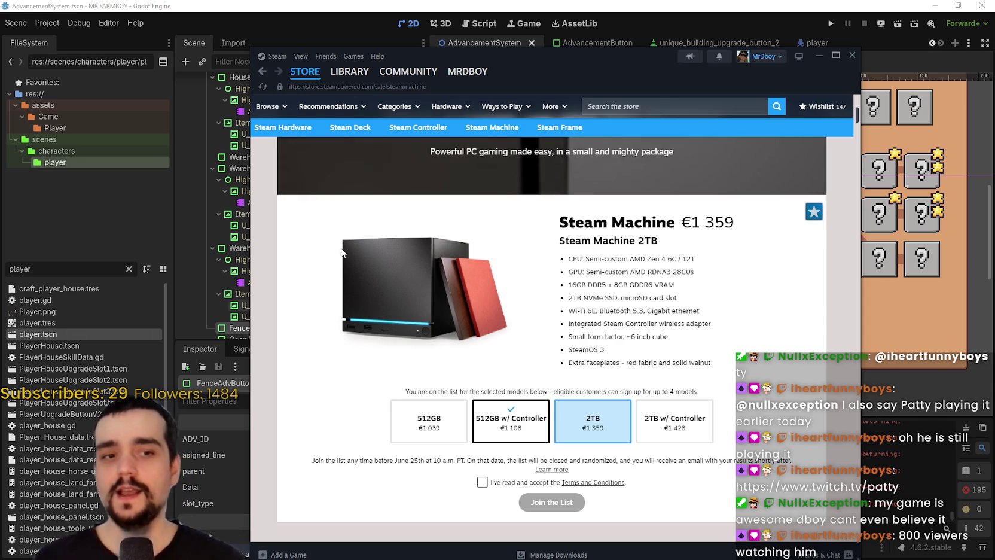
# - Return to the Steam store front page and hide Steam to reveal the editor
pyautogui.scroll(-1, 607, 365)
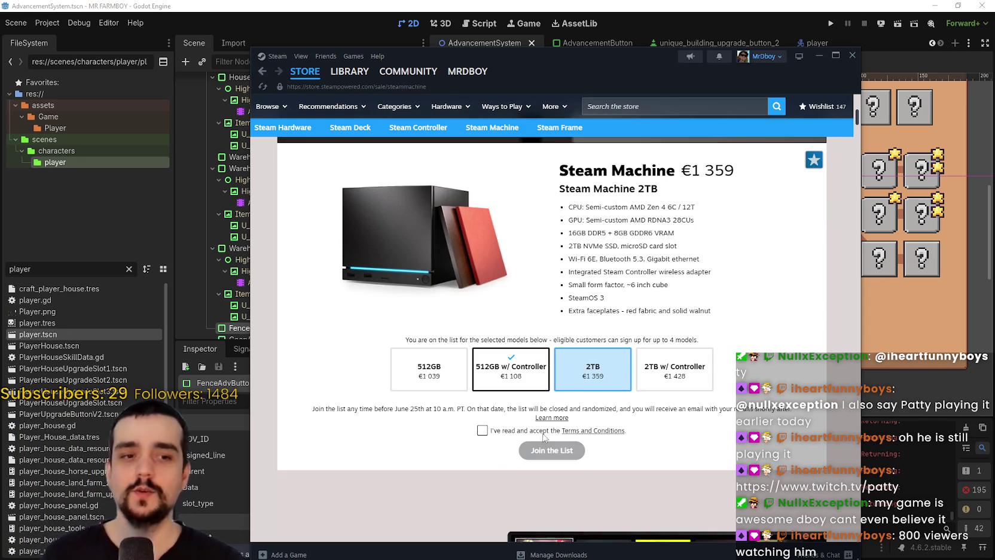
pyautogui.click(305, 71)
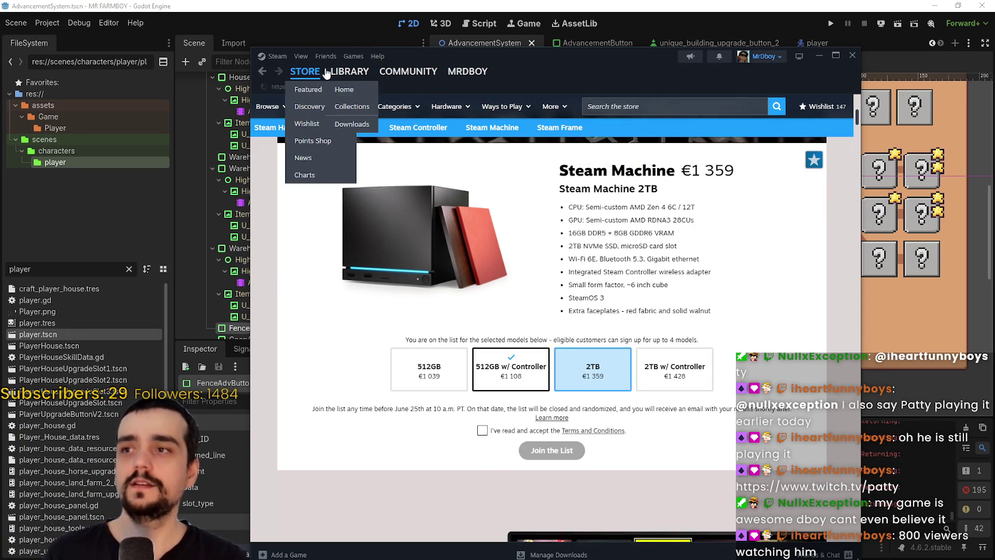
pyautogui.moveTo(796, 78); pyautogui.dragTo(843, 70)
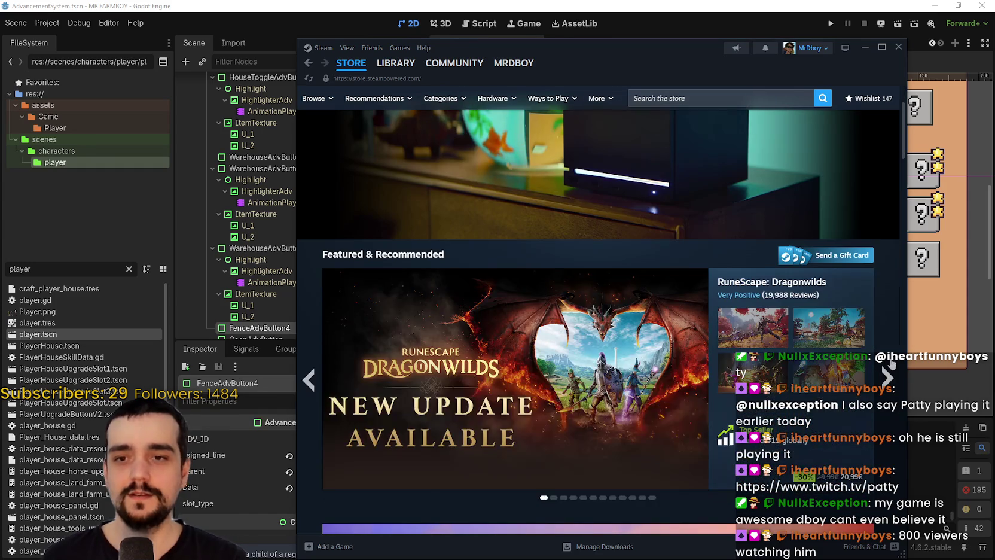
pyautogui.click(865, 47)
# - Deselect the fence slot and zoom and pan the 2D view onto the Advancements title and rows
pyautogui.scroll(2, 666, 292)
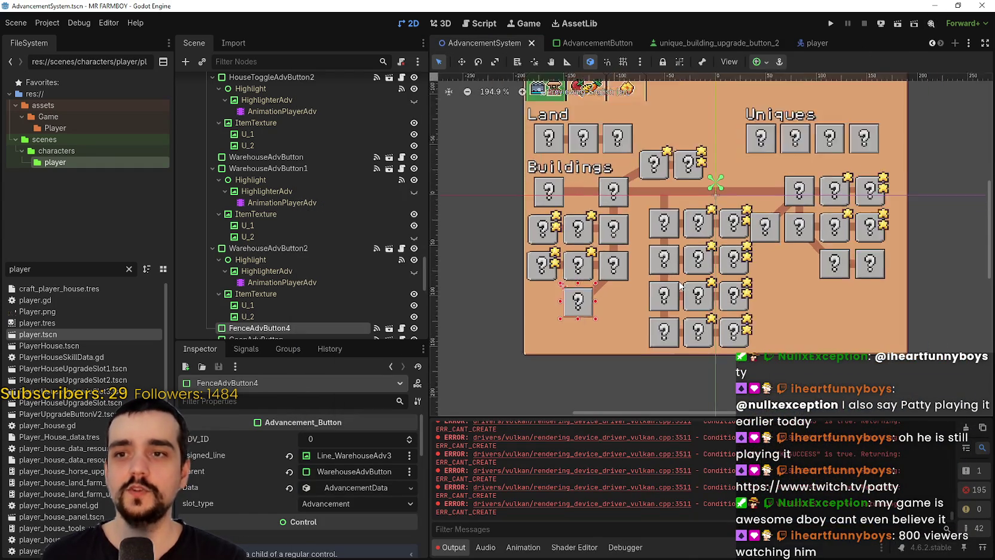
pyautogui.scroll(-4, 665, 292)
pyautogui.scroll(1, 542, 340)
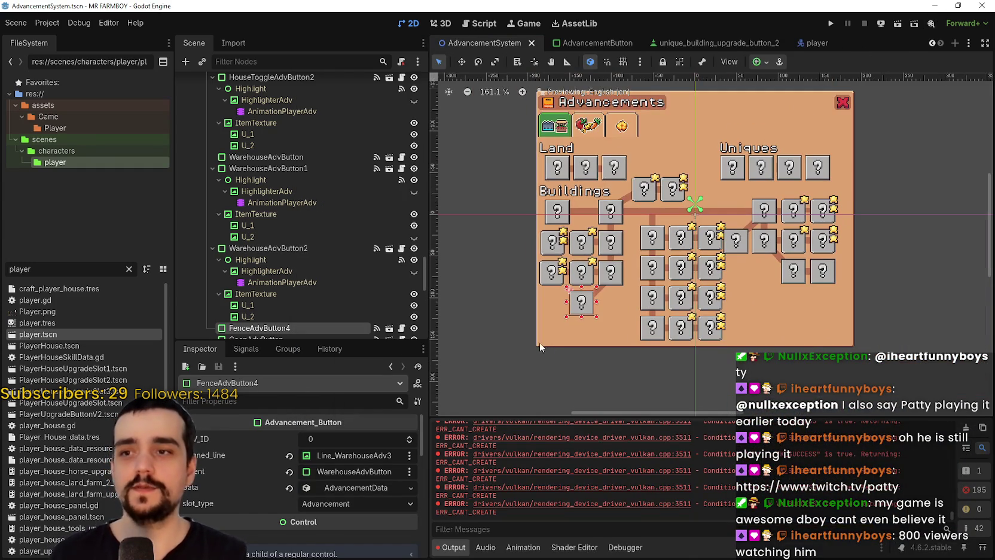
pyautogui.click(509, 363)
pyautogui.scroll(3, 528, 351)
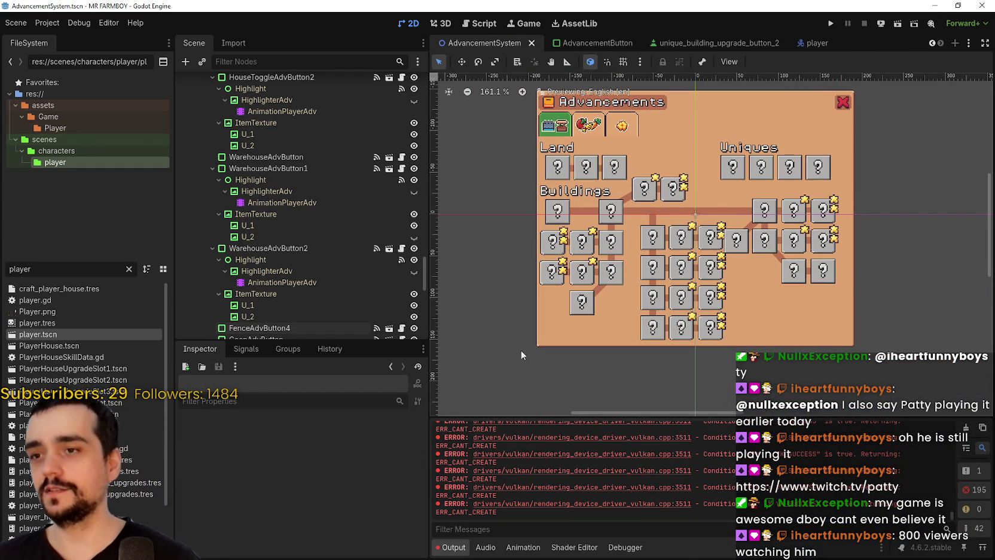
pyautogui.scroll(2, 547, 231)
pyautogui.scroll(3, 560, 235)
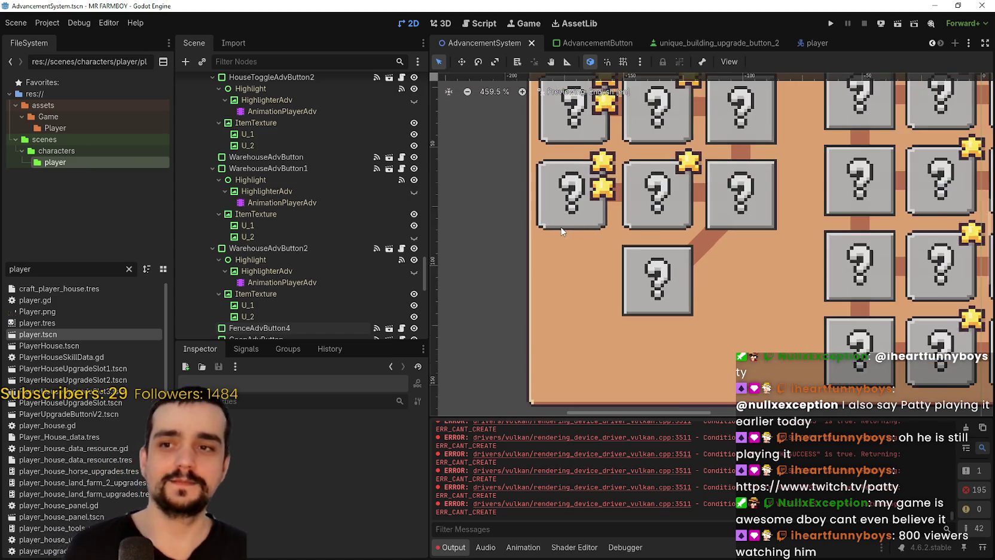
pyautogui.scroll(-1, 560, 237)
pyautogui.scroll(-2, 560, 237)
pyautogui.scroll(1, 560, 237)
pyautogui.scroll(-3, 615, 287)
pyautogui.scroll(4, 623, 280)
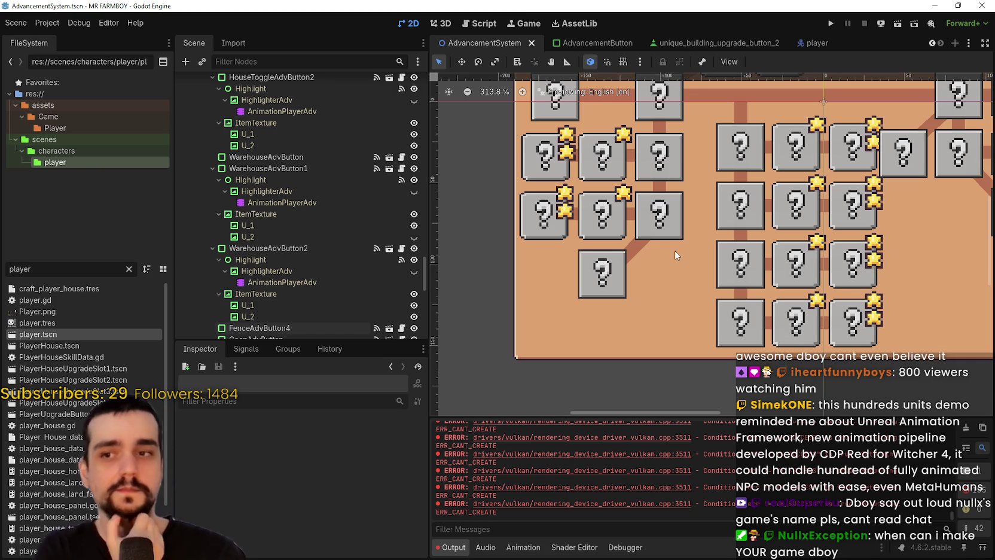
pyautogui.scroll(-4, 676, 255)
pyautogui.scroll(-1, 679, 259)
pyautogui.moveTo(679, 259); pyautogui.dragTo(604, 326)
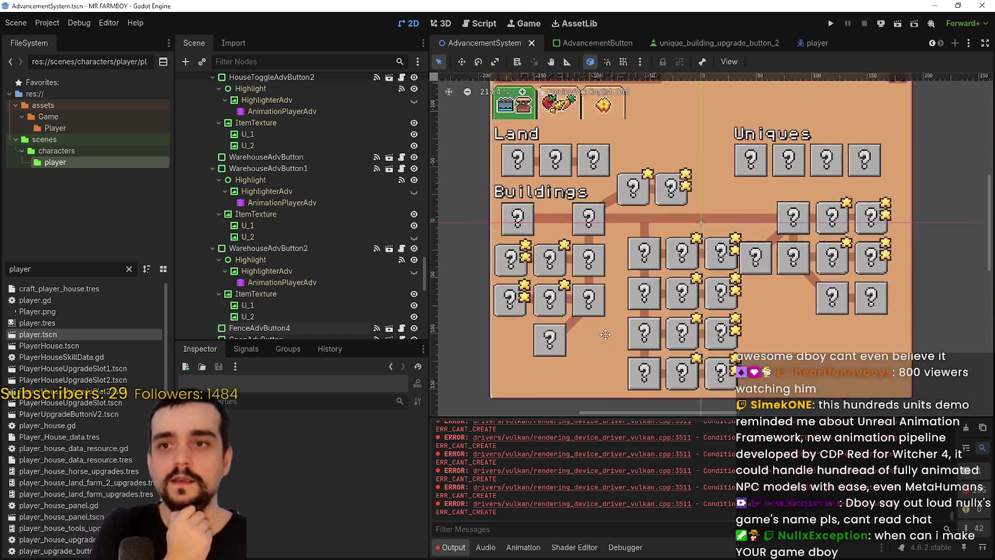
# - Dismiss the canvas add-node menu and open tooltip_component_test.gd in the Script workspace
pyautogui.rightClick(591, 276)
pyautogui.scroll(-4, 531, 267)
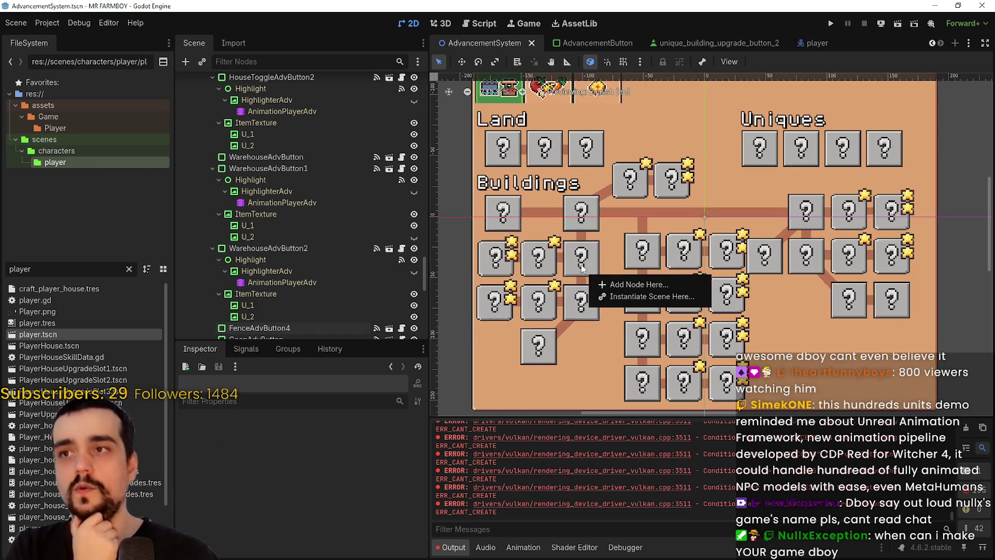
pyautogui.click(559, 320)
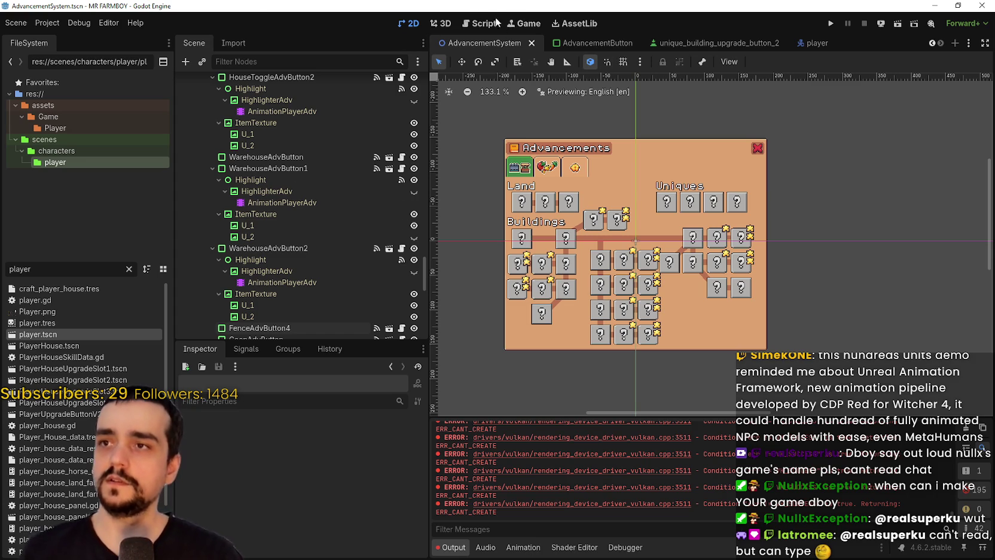
pyautogui.click(482, 24)
pyautogui.scroll(2, 766, 217)
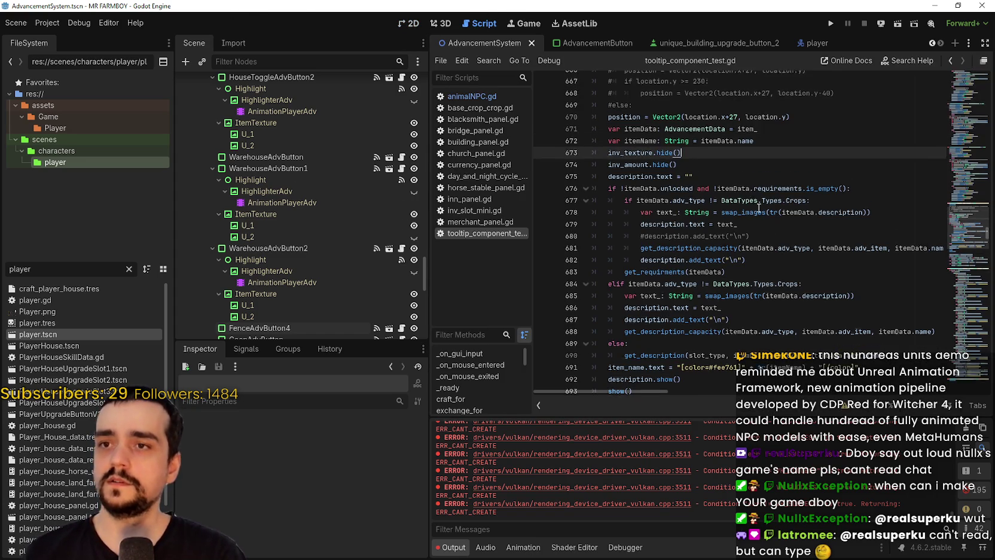
pyautogui.scroll(3, 767, 217)
pyautogui.click(687, 172)
pyautogui.click(839, 173)
pyautogui.press('Return')
pyautogui.write('A')
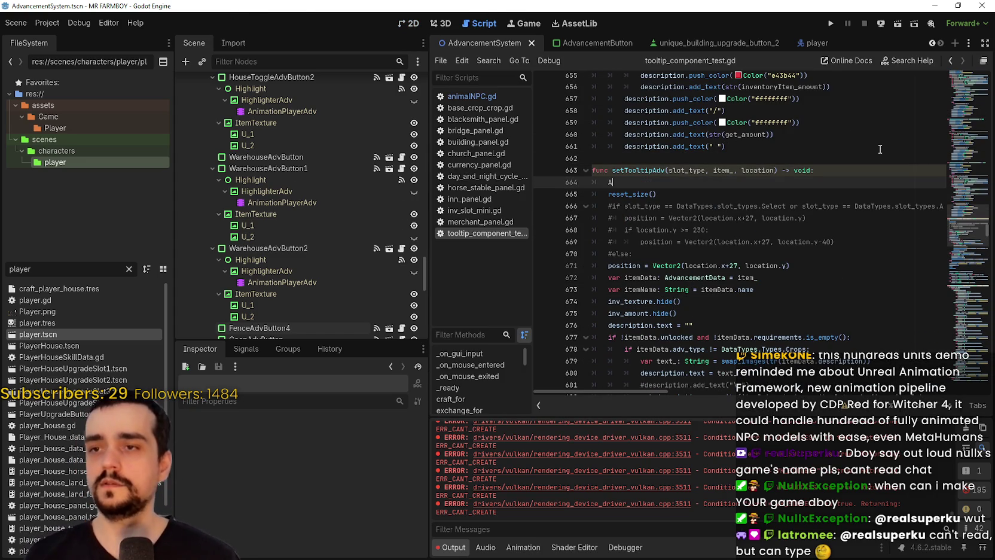
pyautogui.write('nimatio')
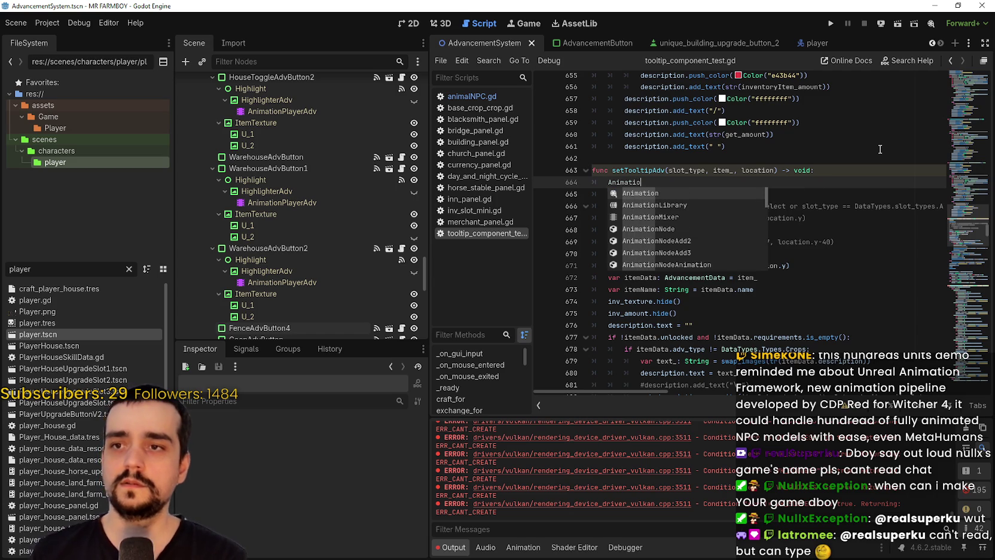
pyautogui.write('nSer')
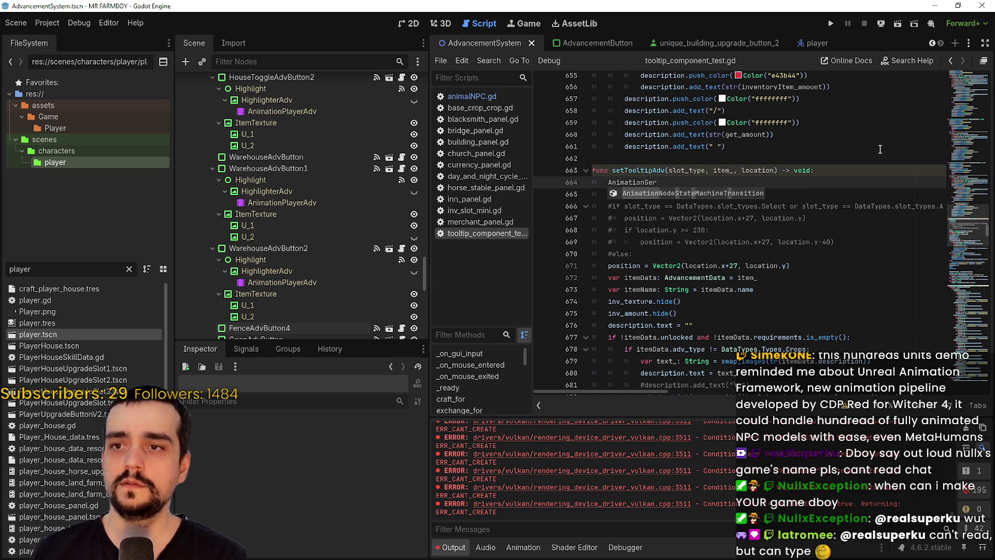
pyautogui.press('BackSpace')
pyautogui.press('BackSpace')
pyautogui.press('BackSpace')
pyautogui.press('BackSpace')
pyautogui.press('BackSpace')
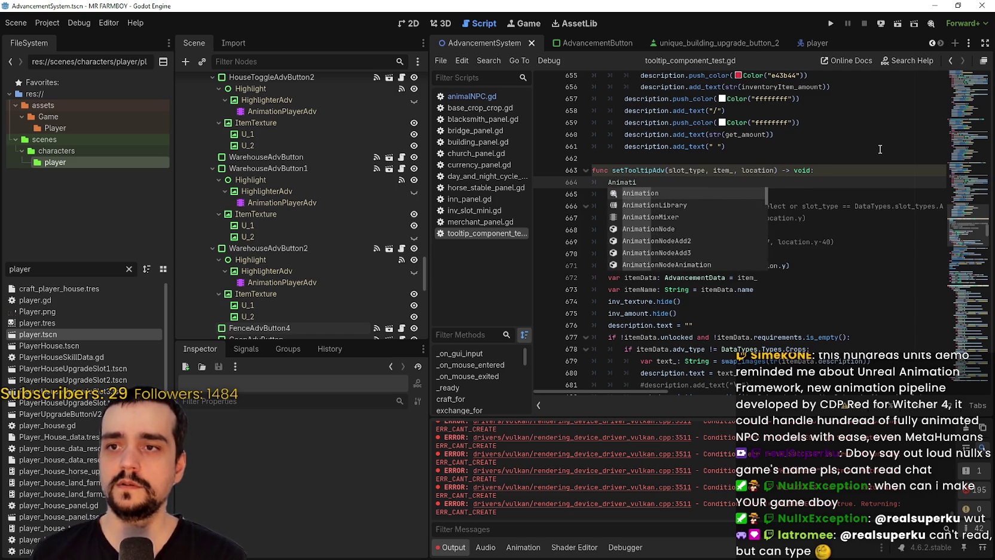
pyautogui.write('Rendering')
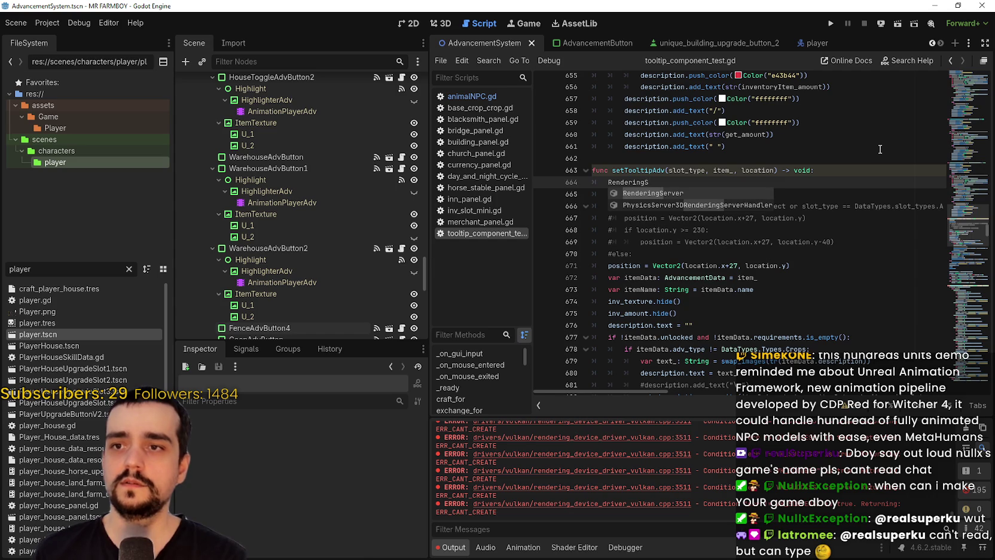
pyautogui.write('S')
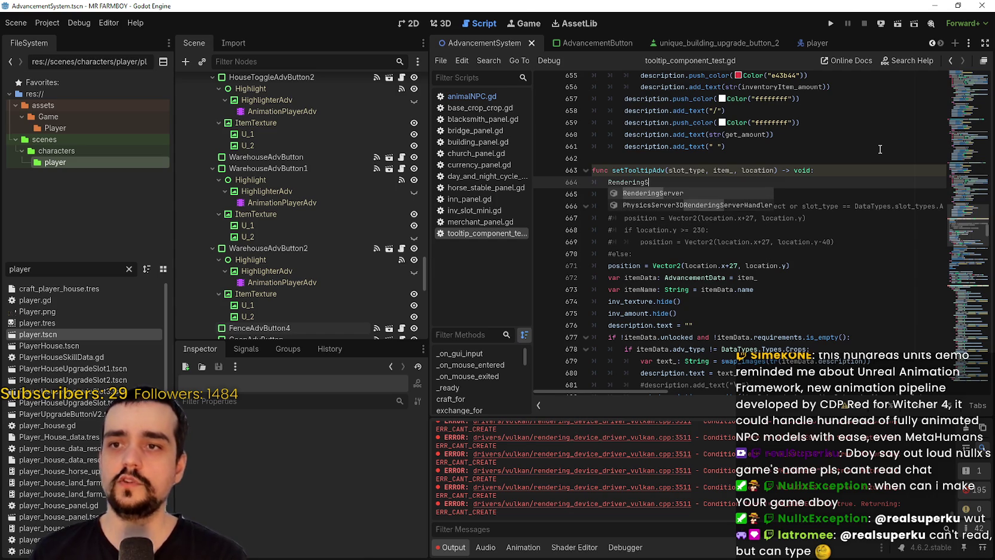
pyautogui.press('Return')
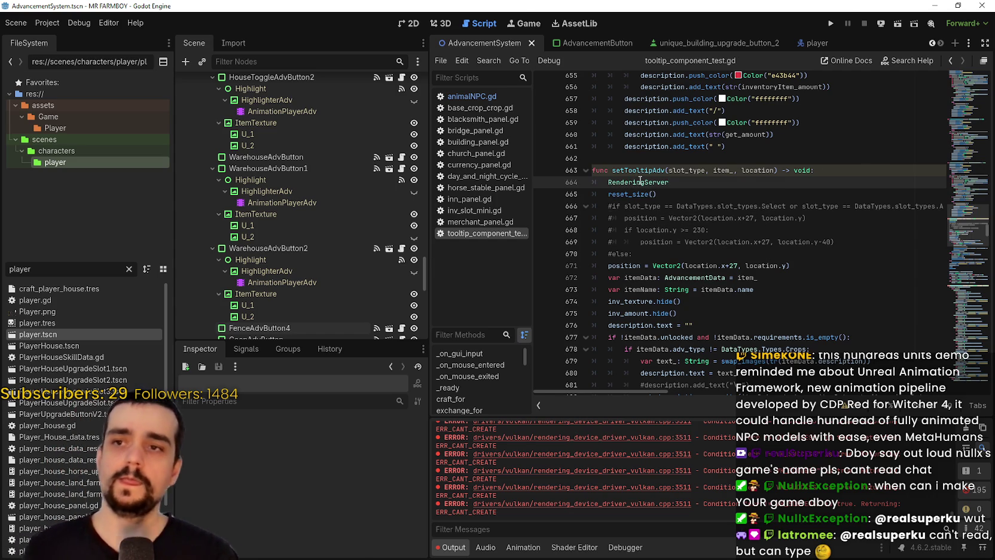
pyautogui.moveTo(640, 182)
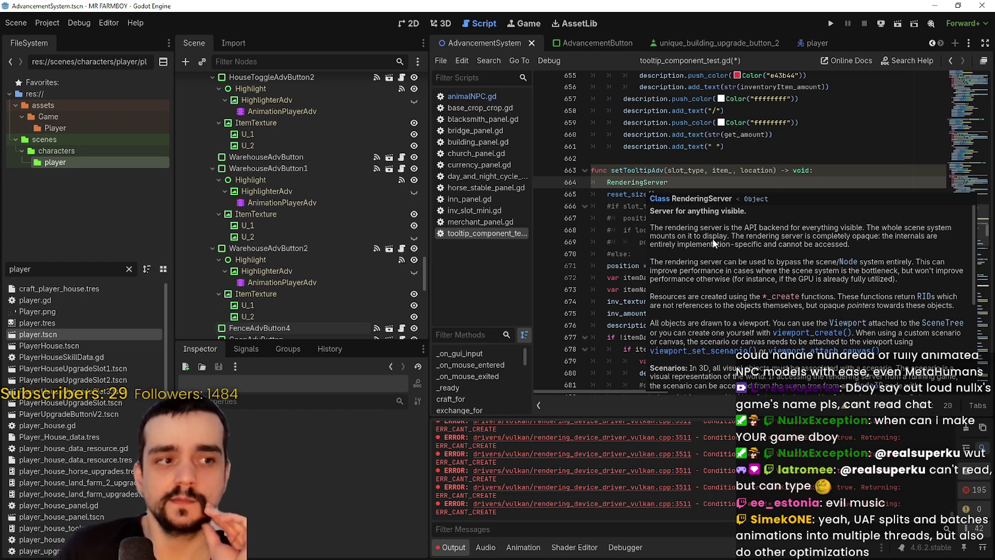
pyautogui.press('Return')
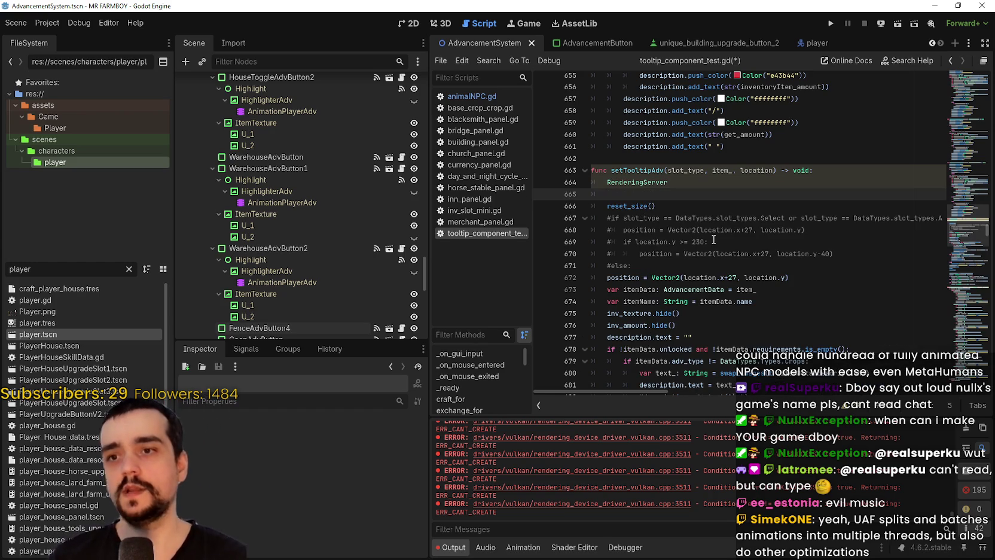
pyautogui.write('Phy')
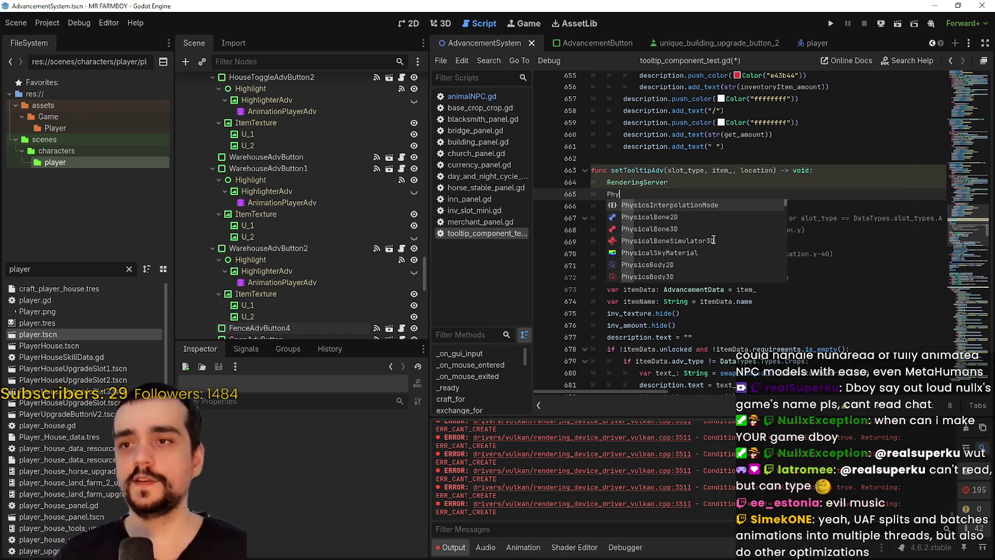
pyautogui.write('sicsServer')
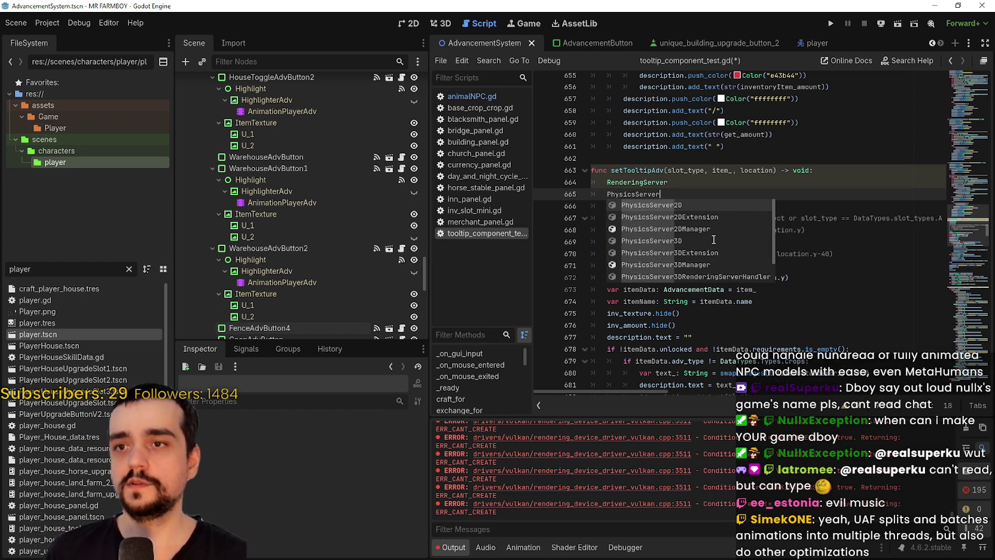
pyautogui.press('Return')
pyautogui.press('Return')
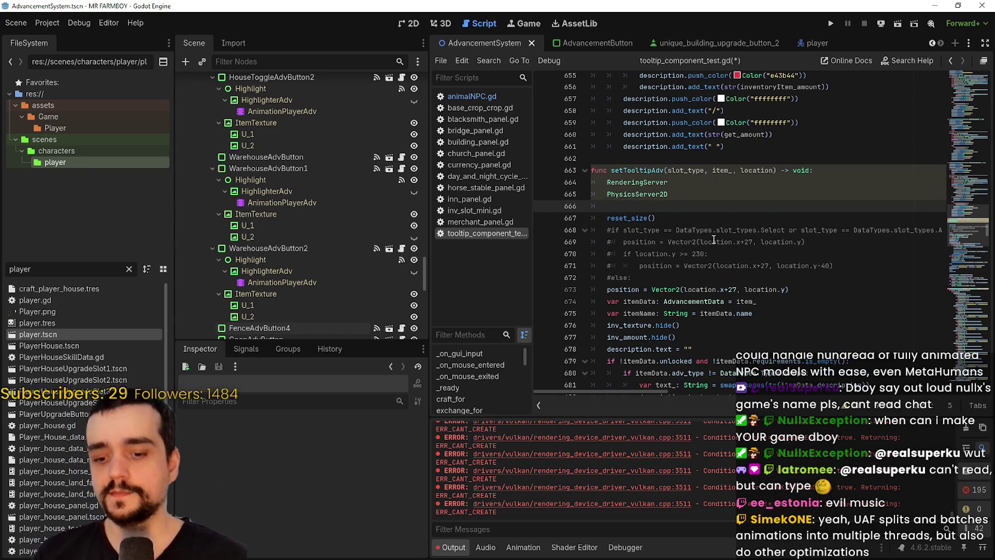
pyautogui.write('Server')
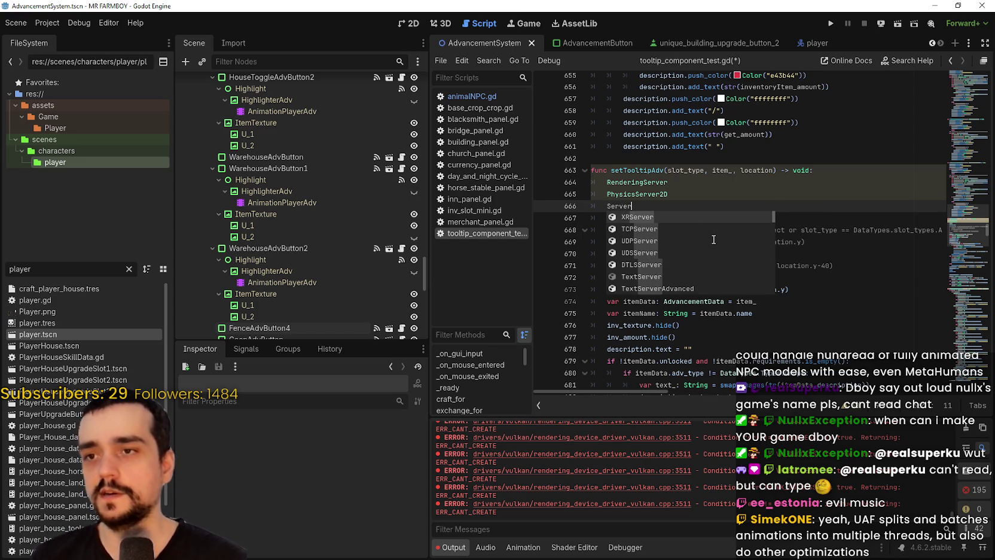
pyautogui.press('Down')
pyautogui.press('Down')
pyautogui.press('Down')
pyautogui.press('Down')
pyautogui.press('Down')
pyautogui.press('Down')
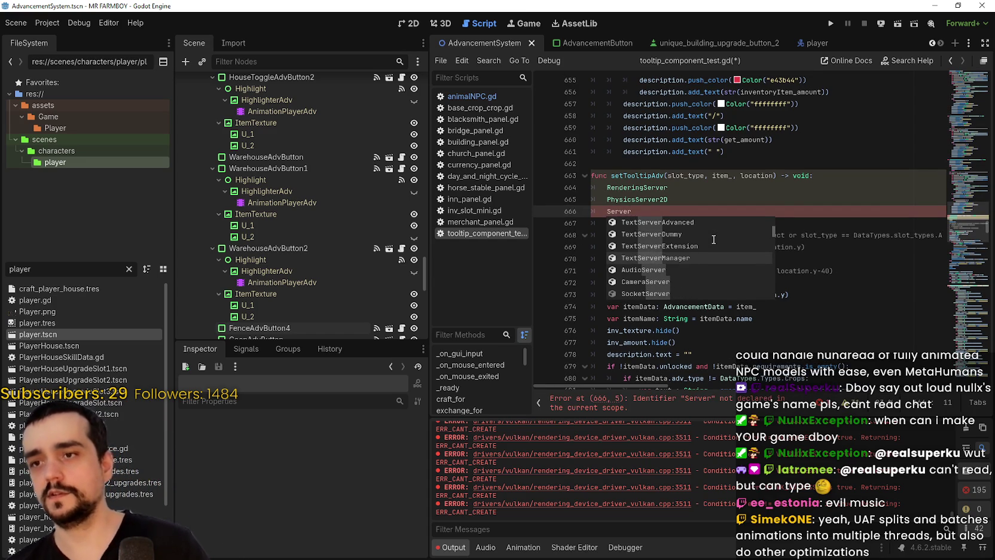
pyautogui.press('Down')
pyautogui.press('Down')
pyautogui.press('Down')
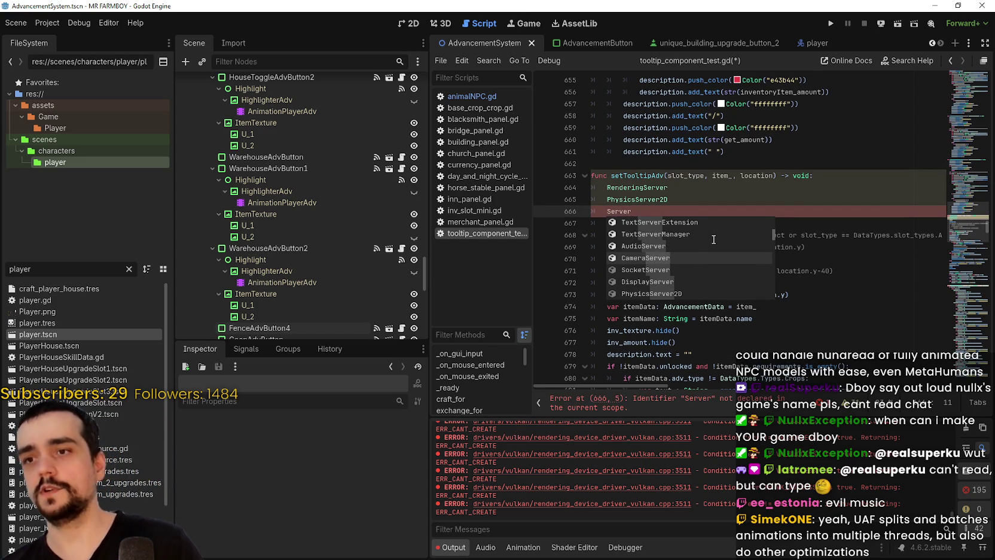
pyautogui.press('Down')
pyautogui.press('Down')
pyautogui.press('Down')
pyautogui.press('Down')
pyautogui.press('Down')
pyautogui.press('Down')
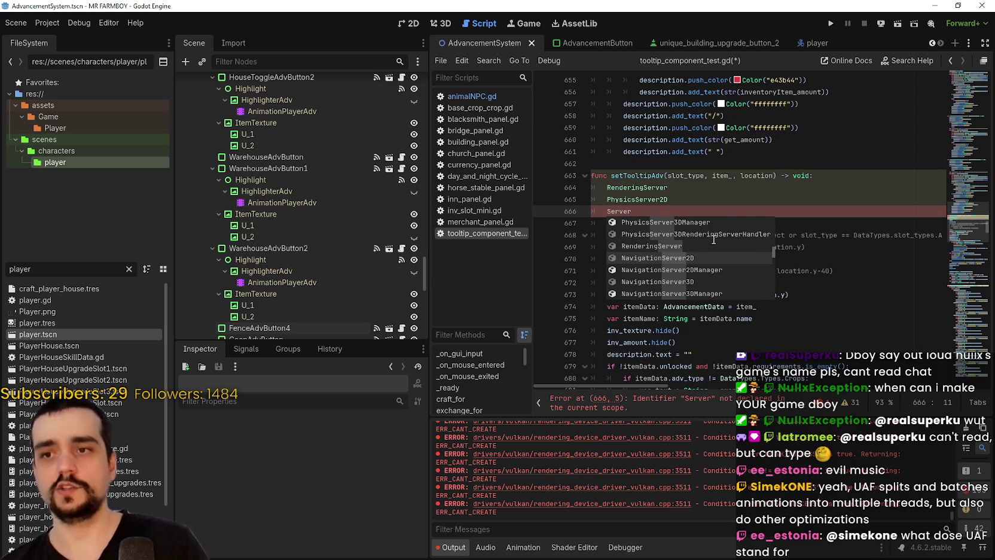
pyautogui.press('Down')
pyautogui.press('Down')
pyautogui.press('Down')
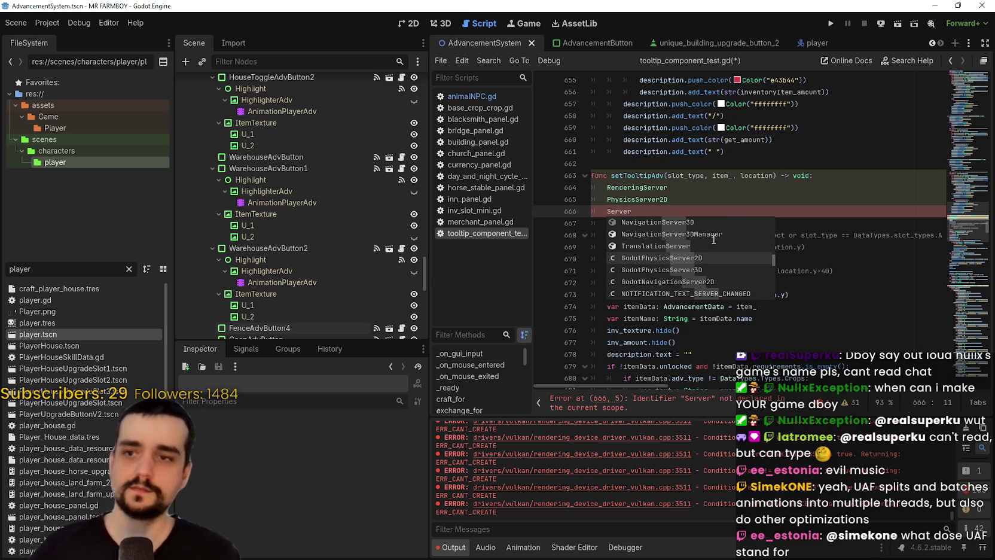
pyautogui.press('Down')
pyautogui.press('Down')
pyautogui.press('Down')
pyautogui.press('Down')
pyautogui.press('Down')
pyautogui.press('Down')
pyautogui.press('Down')
pyautogui.press('Down')
pyautogui.press('Down')
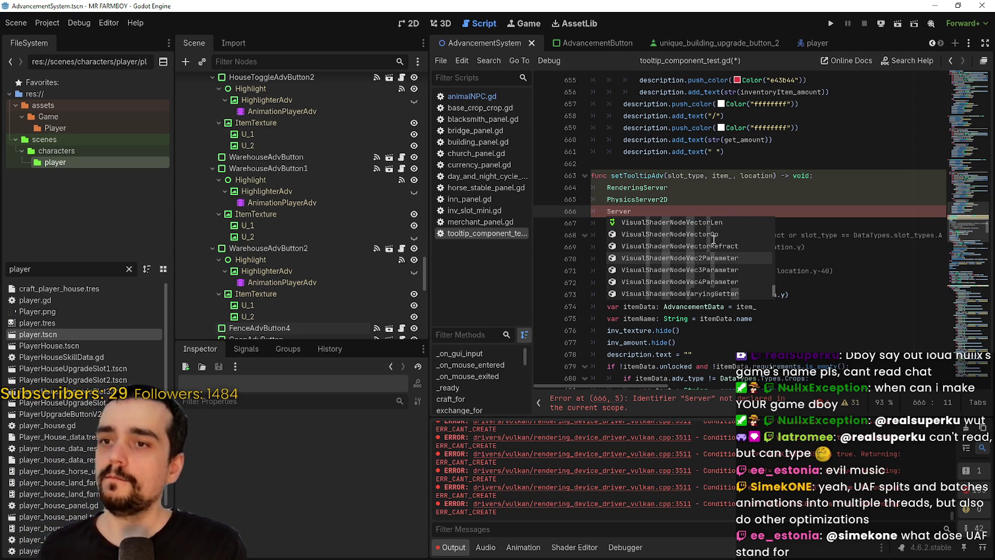
pyautogui.press('Down')
pyautogui.press('Down')
pyautogui.press('Down')
pyautogui.press('Down')
pyautogui.press('Down')
pyautogui.press('Down')
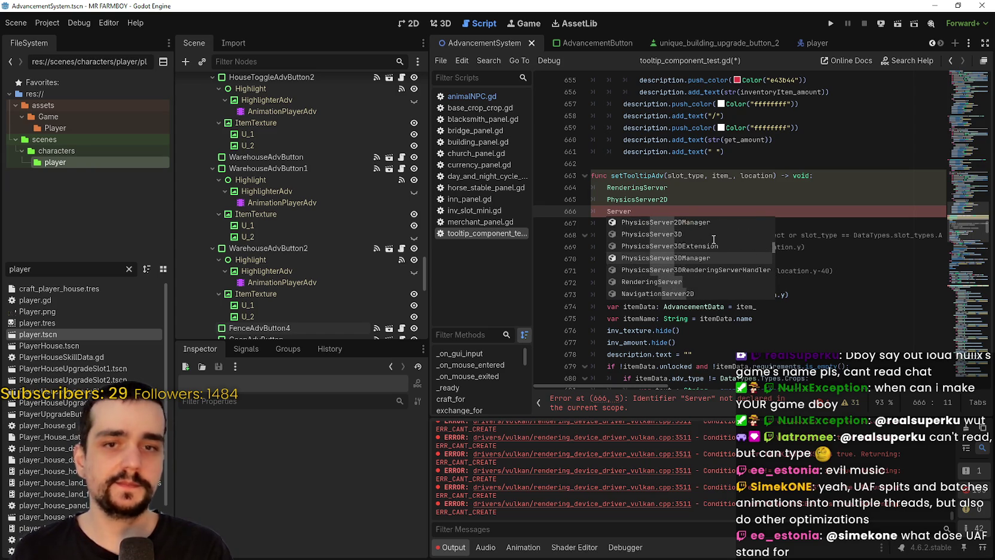
pyautogui.press('Down')
pyautogui.press('Down')
pyautogui.press('Down')
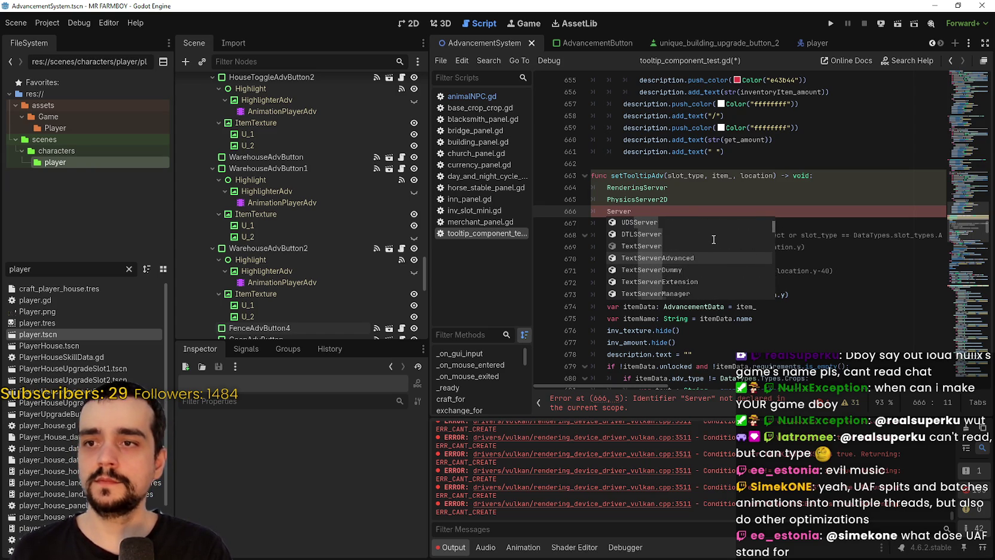
pyautogui.click(660, 213)
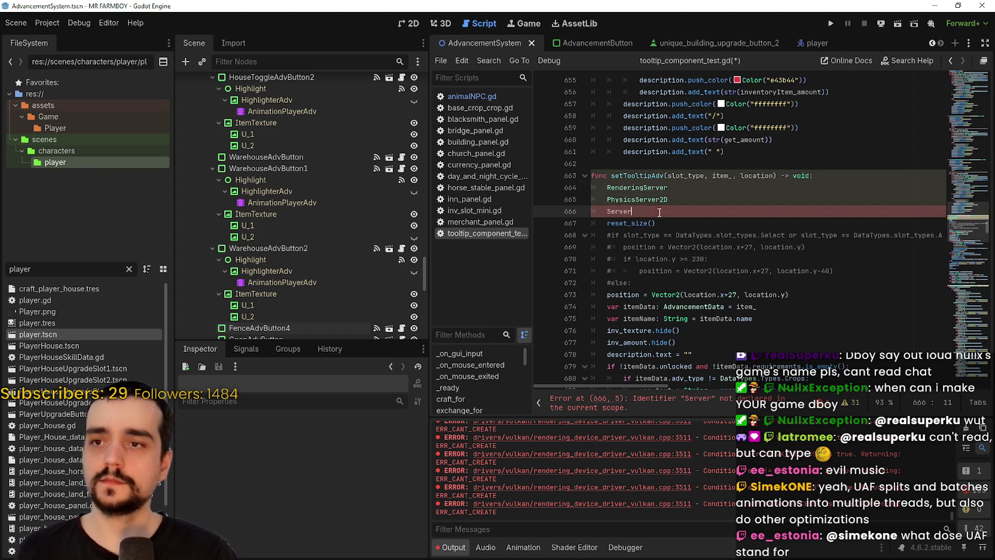
pyautogui.moveTo(659, 213); pyautogui.dragTo(582, 183)
pyautogui.press('BackSpace')
pyautogui.click(647, 202)
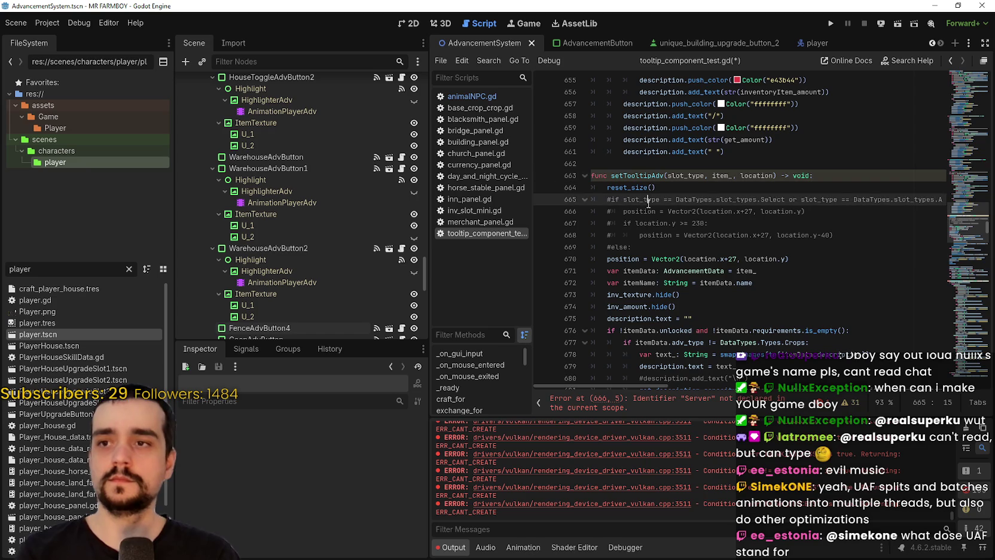
# - Save tooltip_component_test.gd and the scene with Ctrl+S, clearing the unsaved changes
pyautogui.hotkey('ctrl', 's')
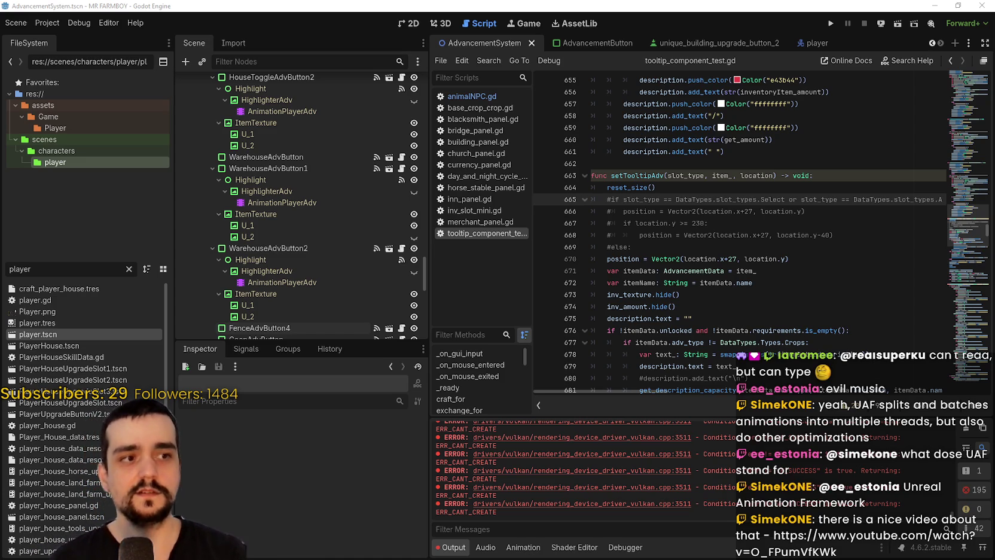
# - Review the Navigation > Avoidance thread settings in Project Settings, then close the dialog
pyautogui.click(47, 22)
pyautogui.click(63, 39)
pyautogui.scroll(-10, 324, 204)
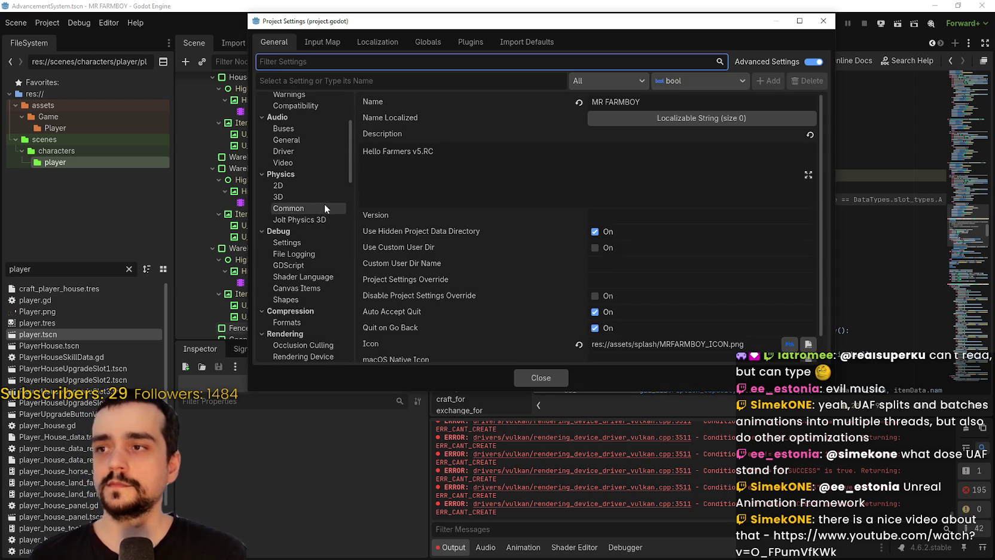
pyautogui.scroll(-10, 338, 299)
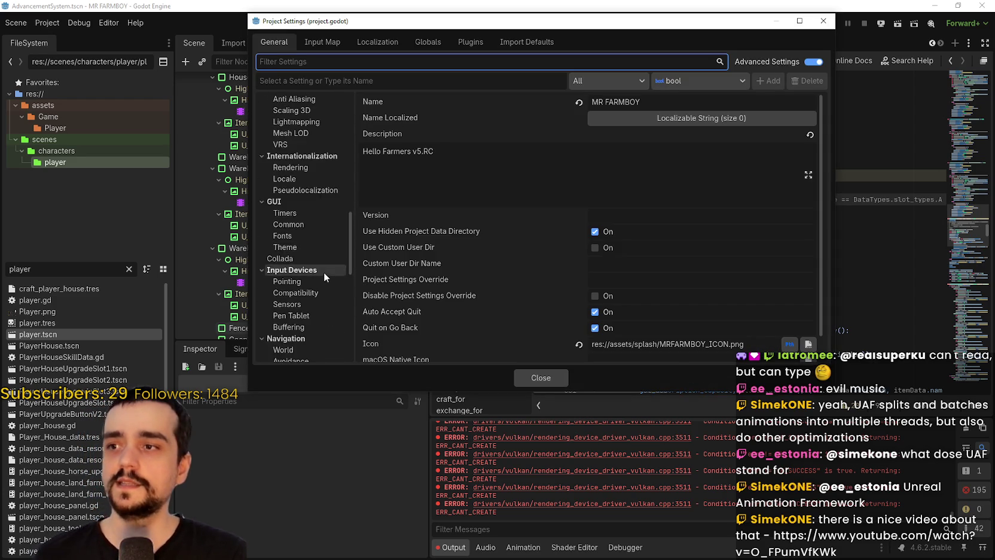
pyautogui.scroll(-10, 303, 222)
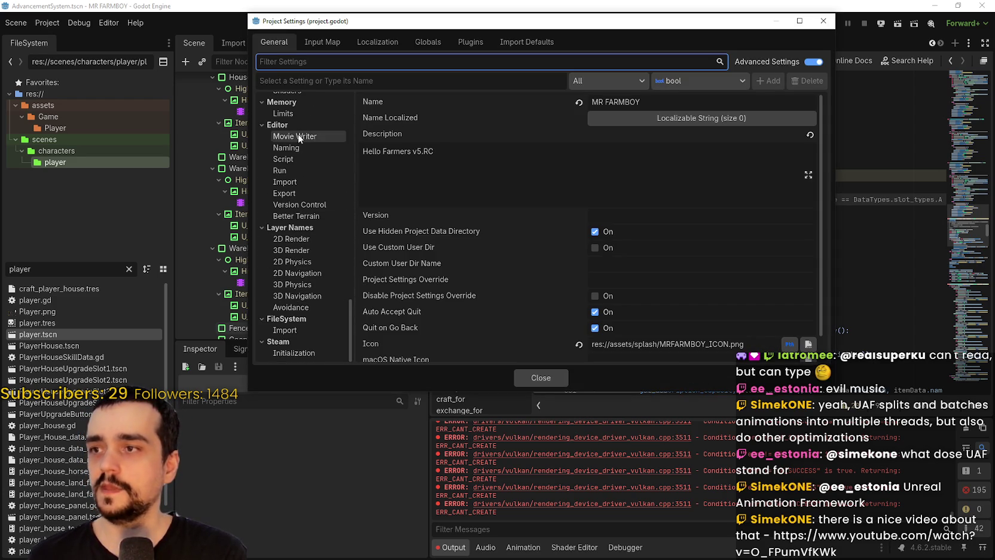
pyautogui.scroll(1, 311, 311)
pyautogui.scroll(6, 310, 239)
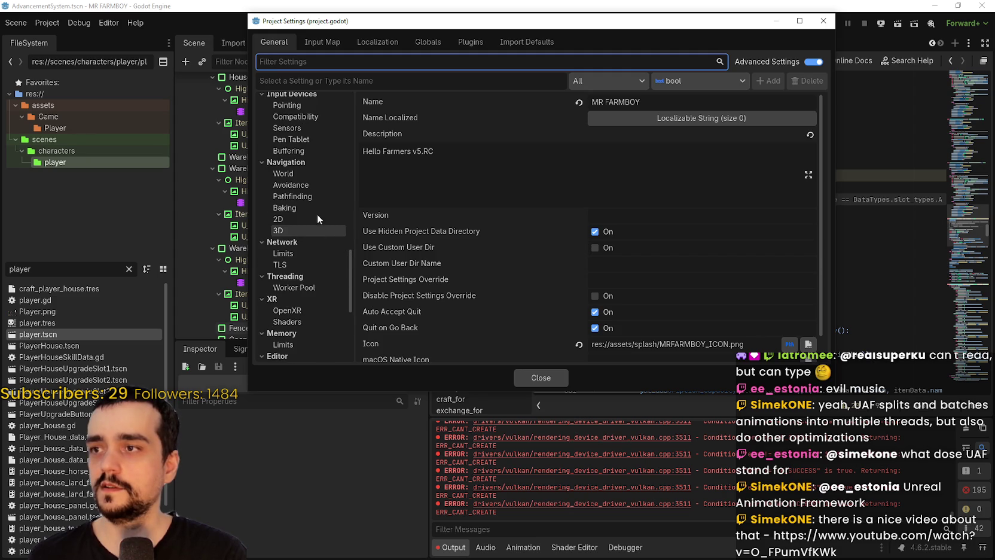
pyautogui.click(306, 185)
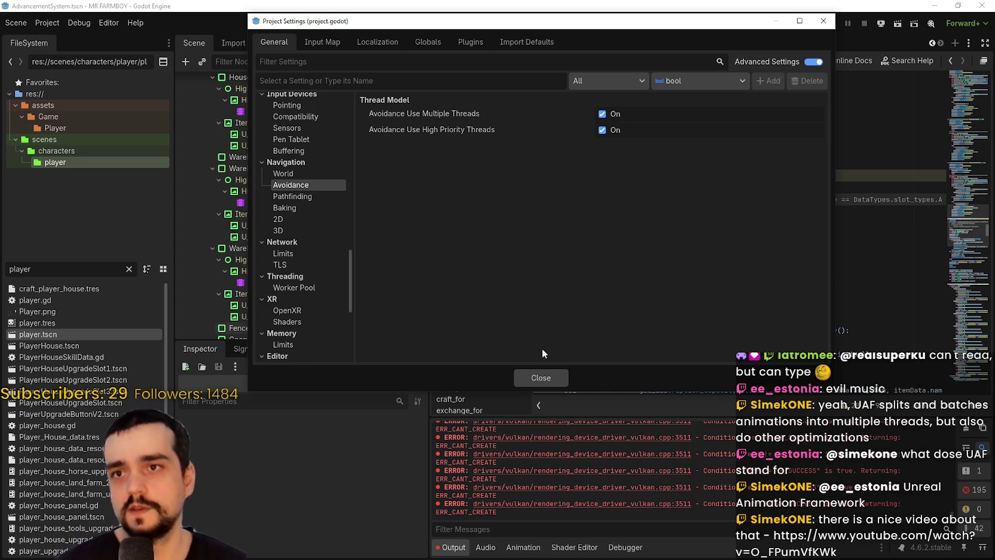
pyautogui.click(534, 374)
# - Put the caret on script line 670, then load the pasted YouTube link in a new Chrome tab
pyautogui.click(716, 233)
pyautogui.click(714, 258)
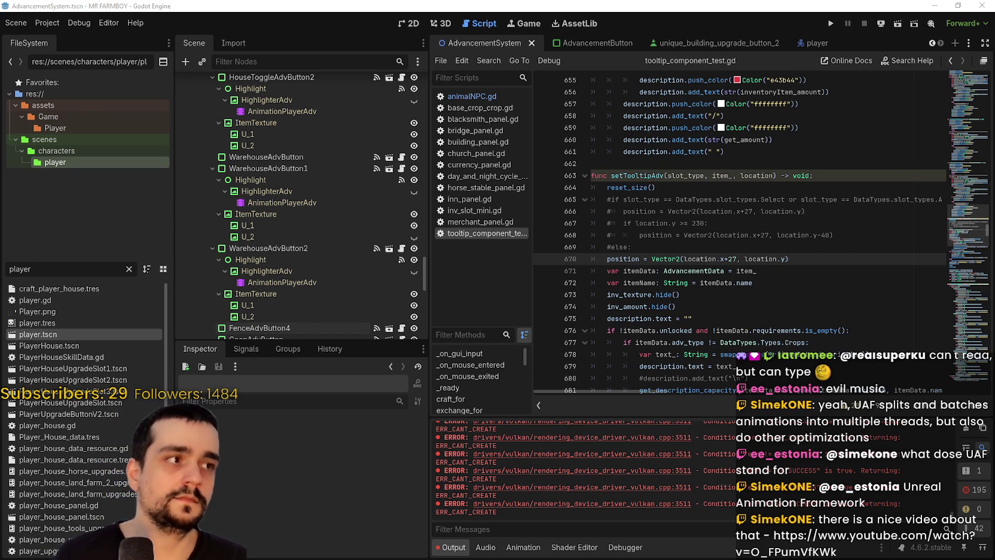
pyautogui.hotkey('alt', 'Tab')
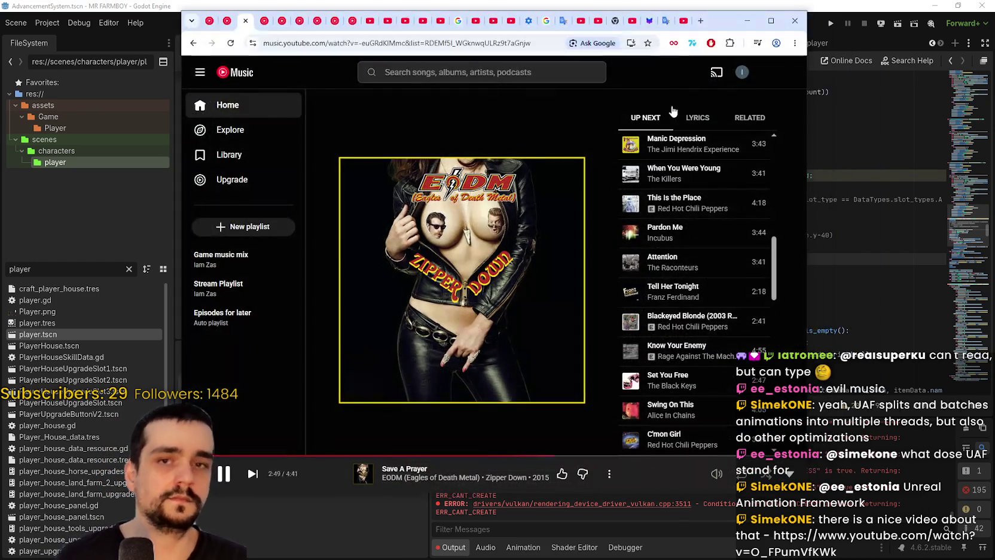
pyautogui.click(700, 21)
pyautogui.write('https://www.youtube.com/watch?v=O_FPumVfKWk')
pyautogui.press('Return')
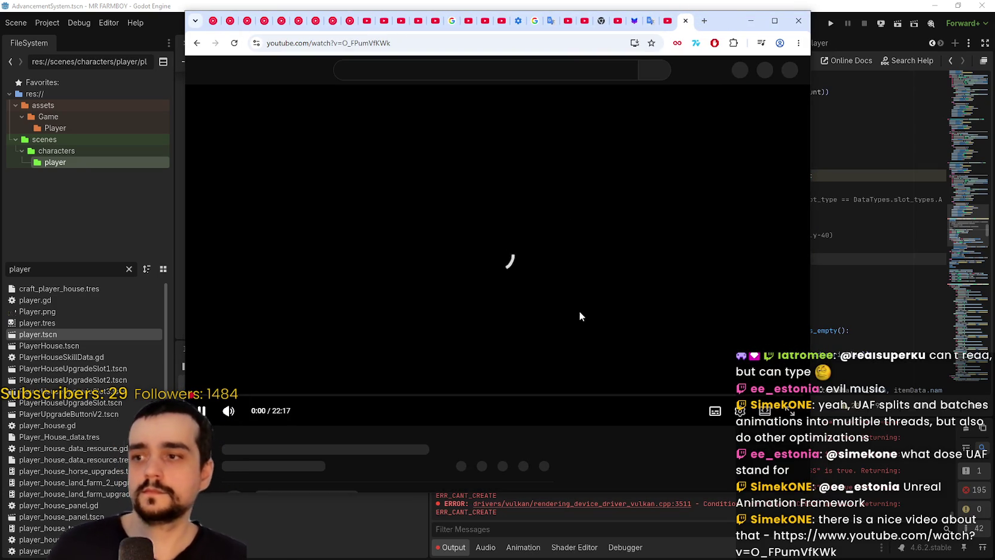
# - Set the YouTube video's playback quality to 1080p
pyautogui.click(735, 409)
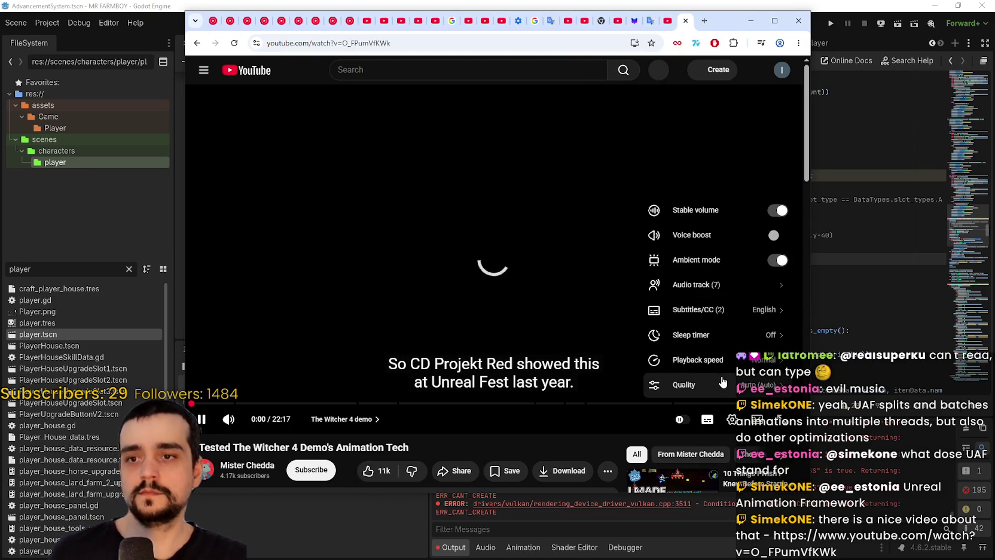
pyautogui.click(717, 385)
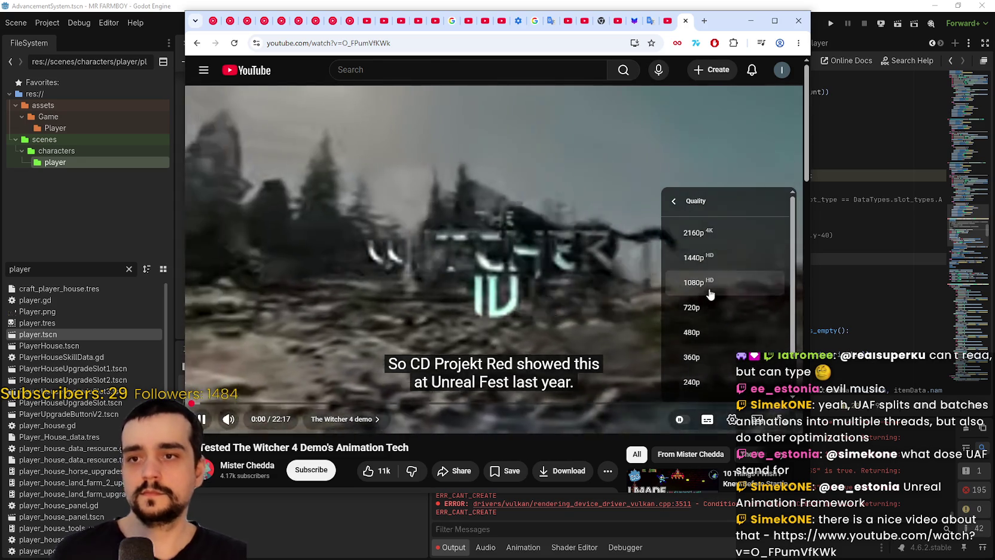
pyautogui.click(706, 268)
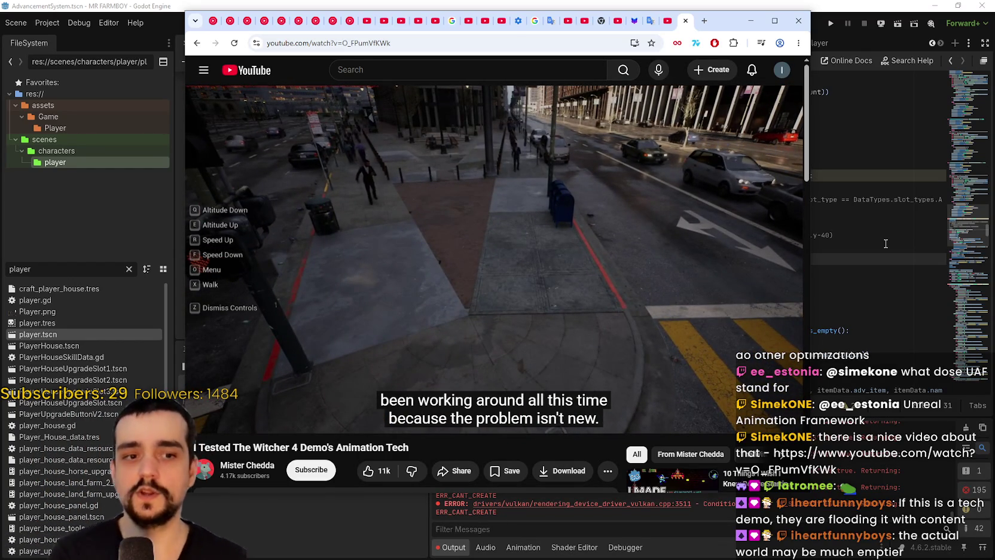
# - Watch the video, skip ahead to the profiling section around 9:21, then minimize the browser
pyautogui.click(544, 196)
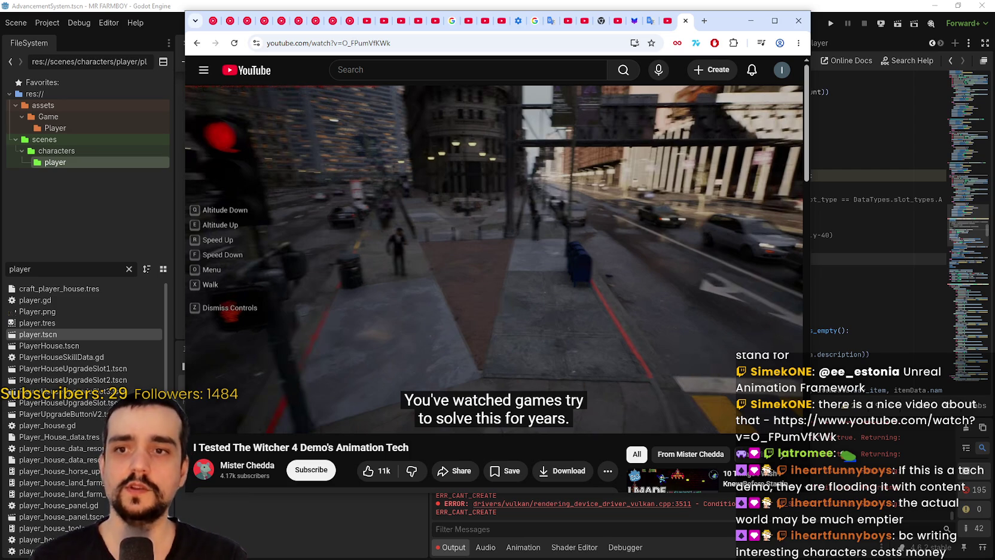
pyautogui.moveTo(624, 175)
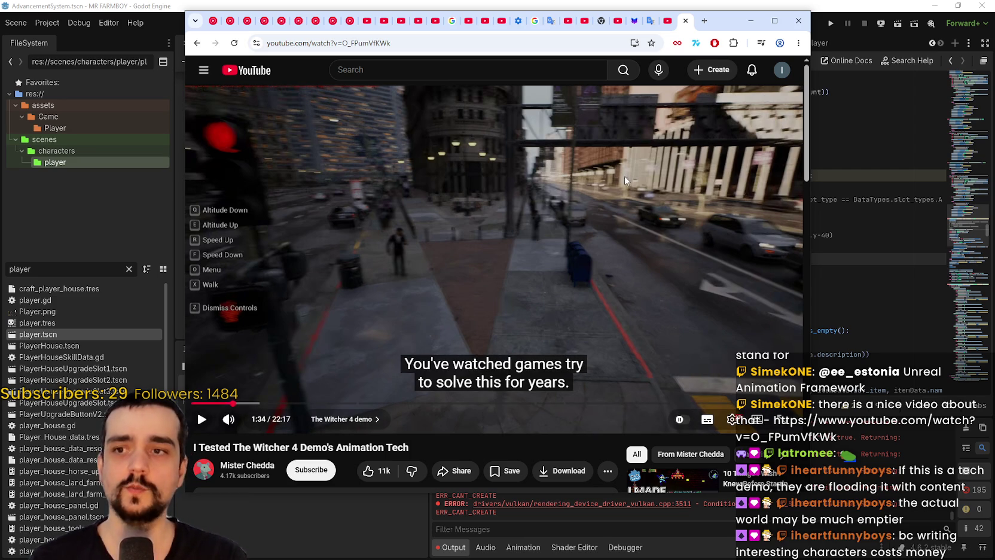
pyautogui.click(585, 251)
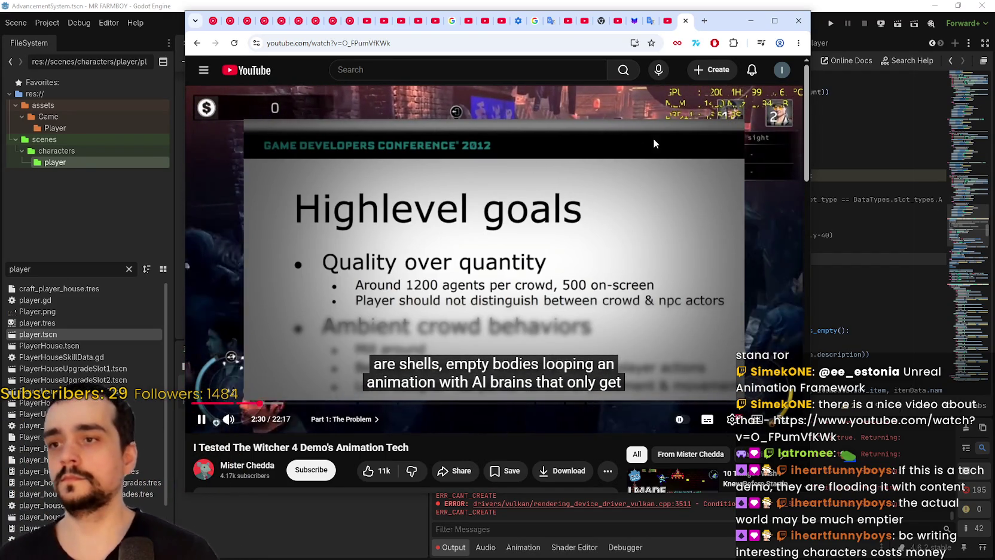
pyautogui.click(426, 297)
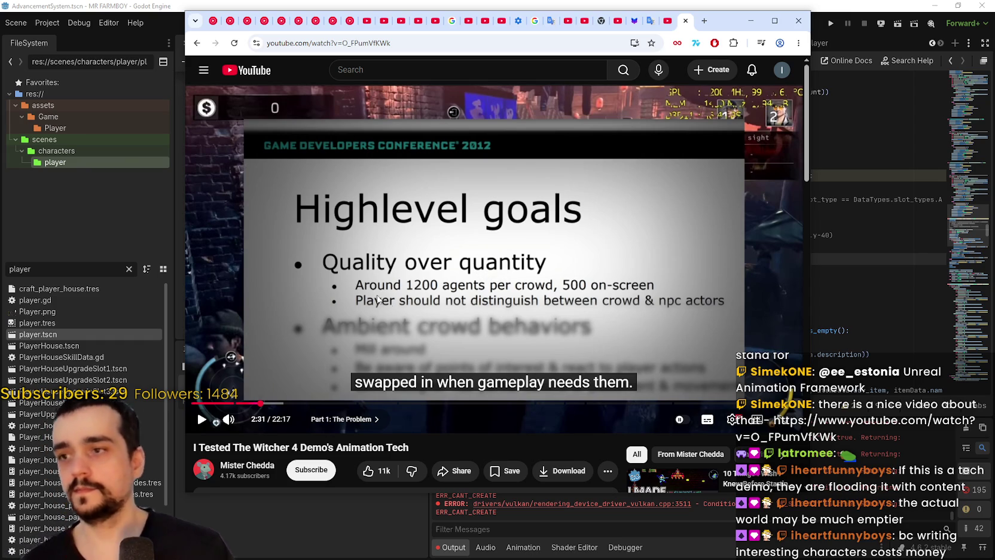
pyautogui.click(416, 359)
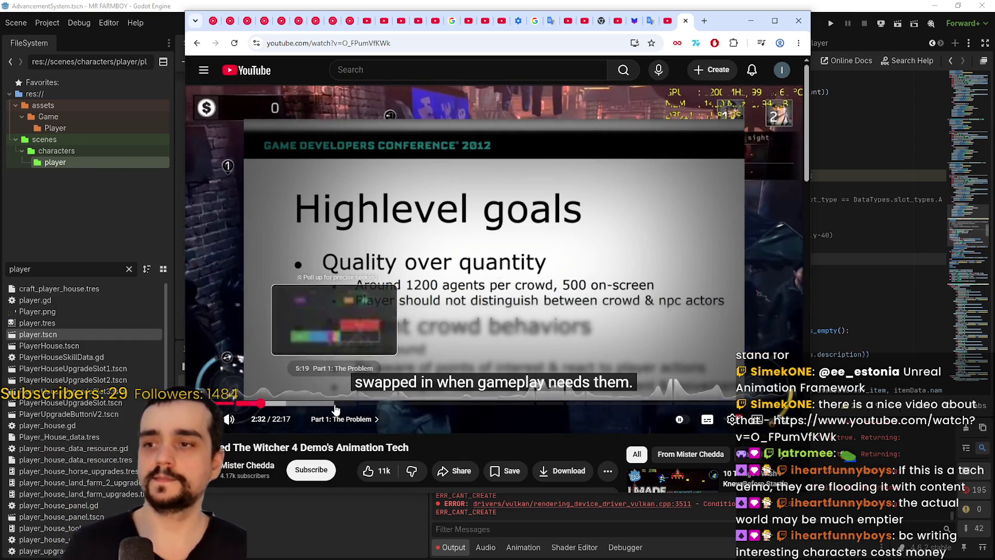
pyautogui.click(335, 403)
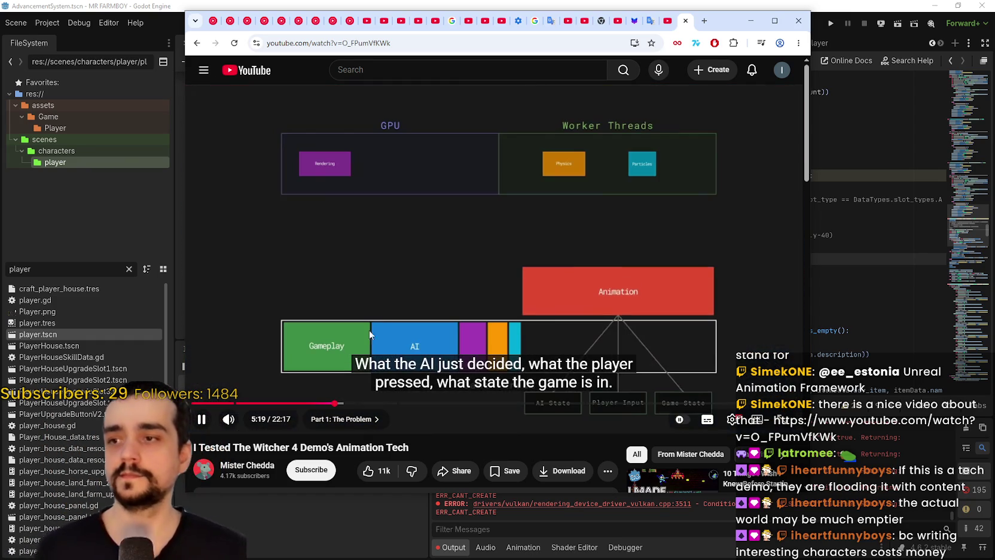
pyautogui.moveTo(388, 409); pyautogui.dragTo(418, 409)
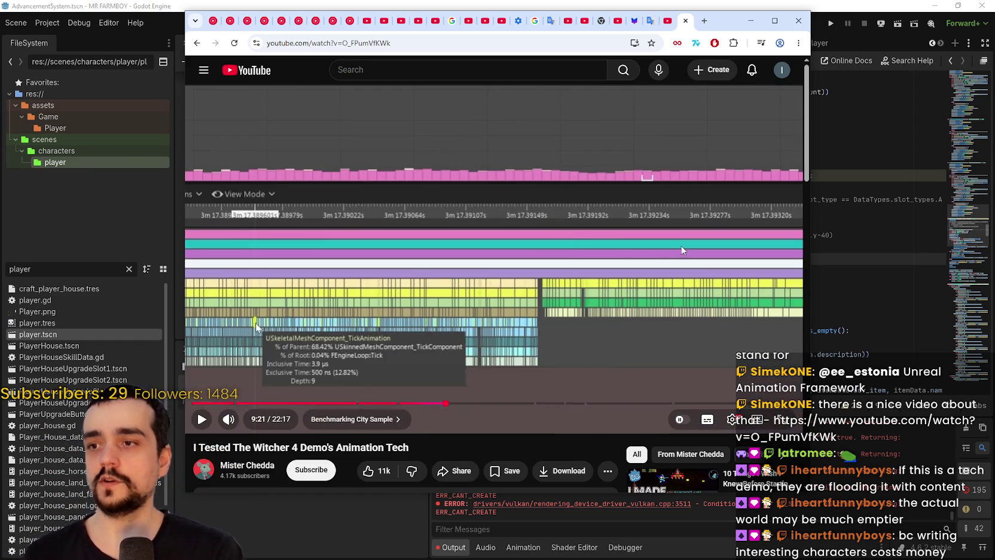
pyautogui.click(749, 21)
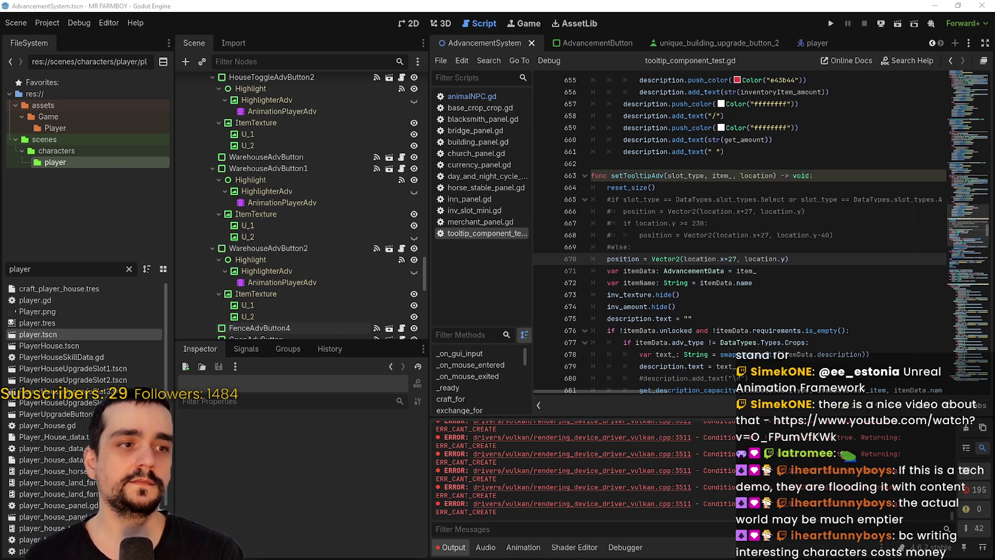
pyautogui.hotkey('alt', 'Tab')
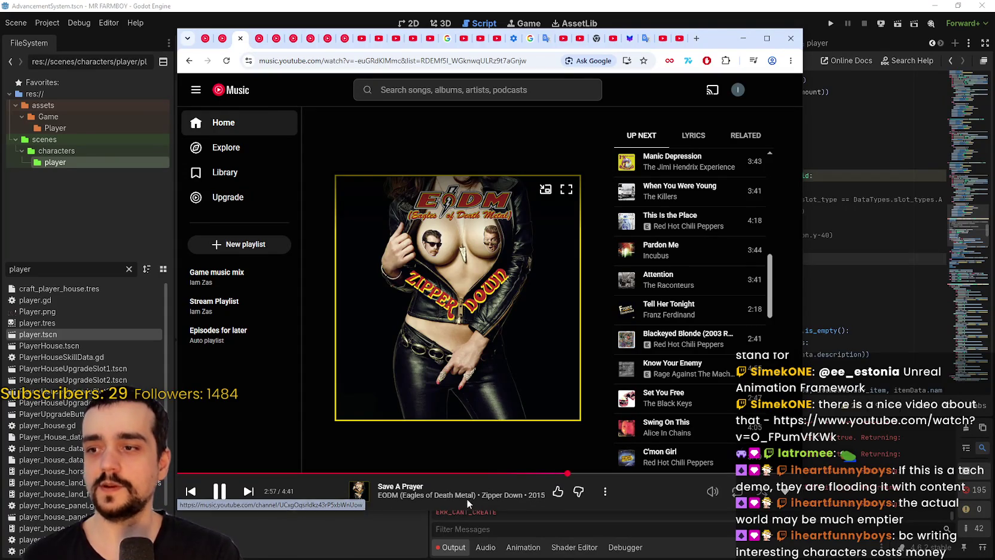
pyautogui.click(743, 38)
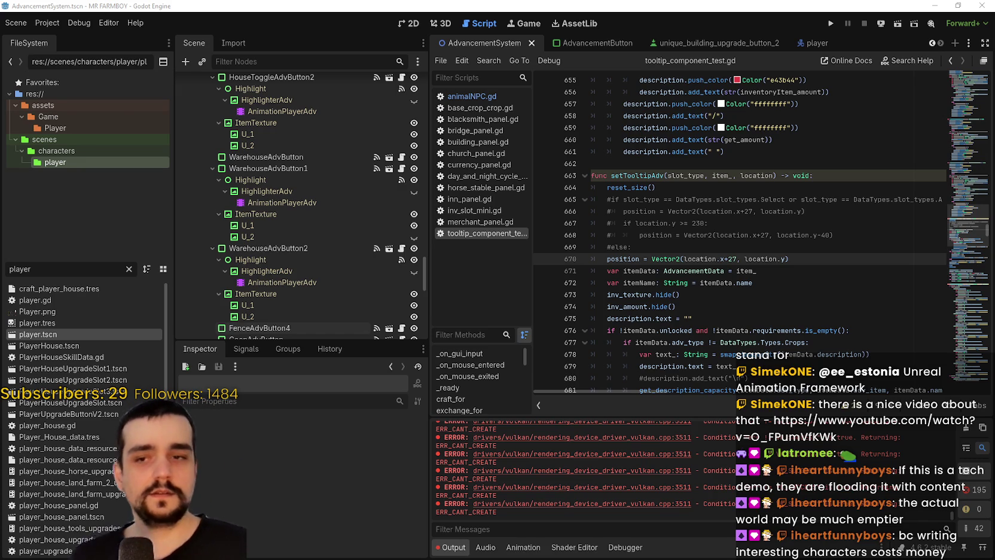
pyautogui.click(658, 176)
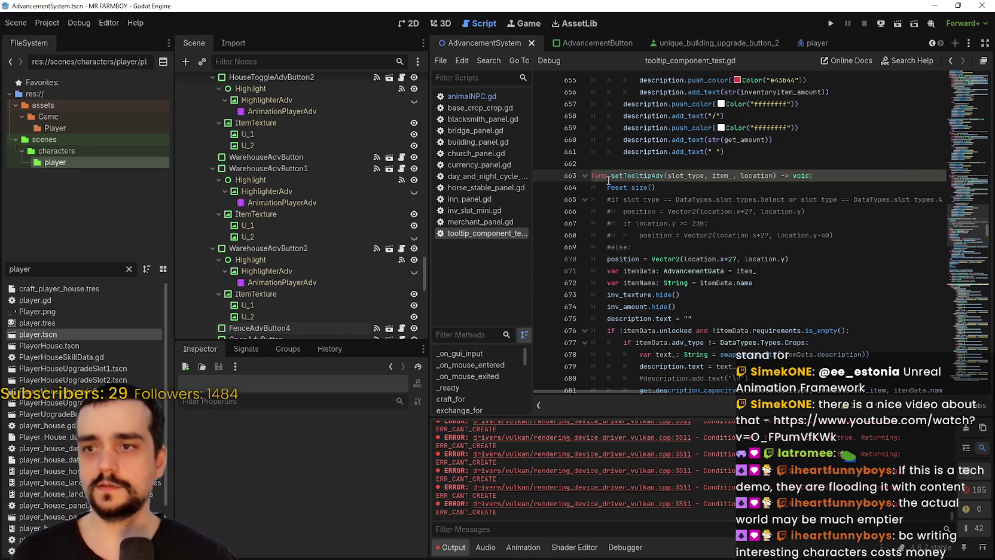
# - Switch to the 2D workspace and zoom in on the AdvancementSystem canvas
pyautogui.click(401, 23)
pyautogui.scroll(5, 516, 293)
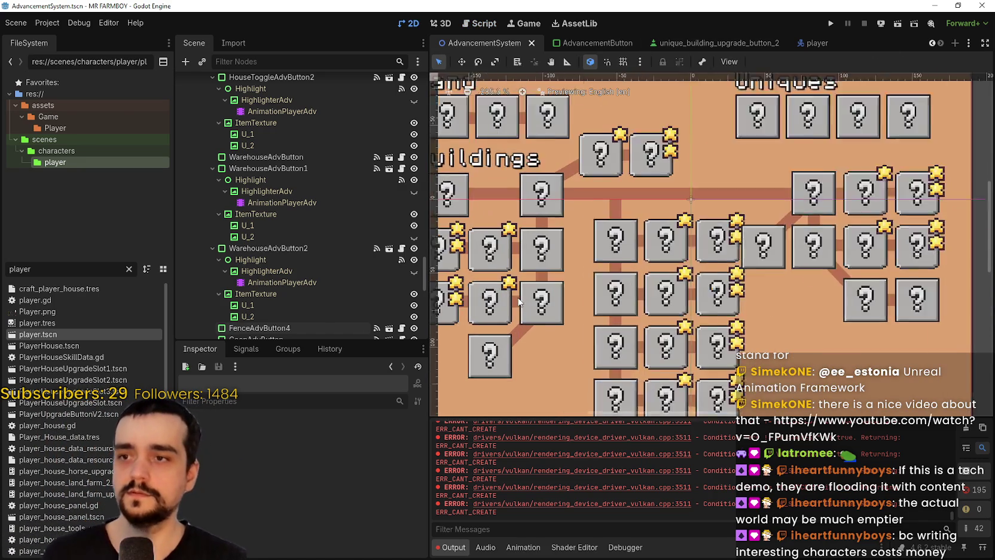
pyautogui.scroll(-5, 516, 293)
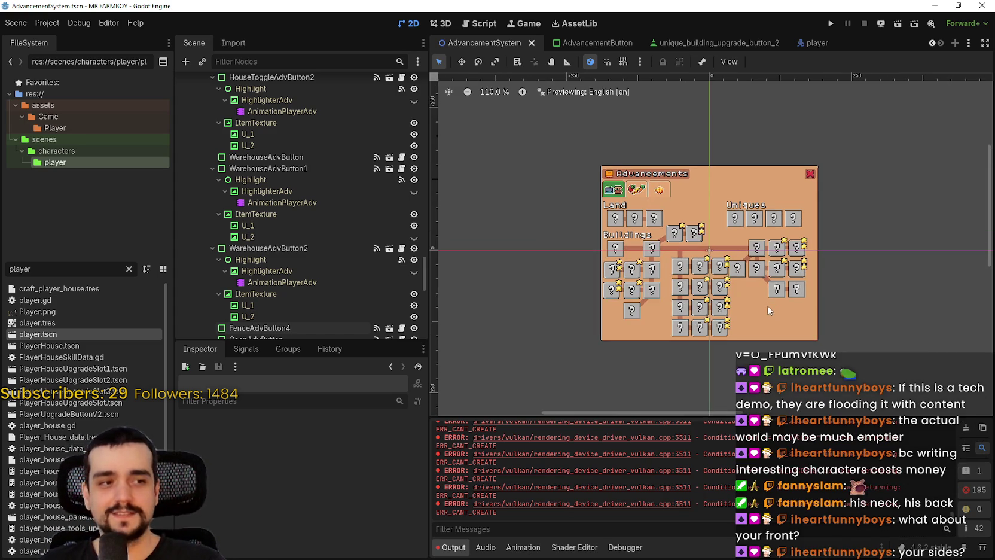
pyautogui.scroll(2, 765, 305)
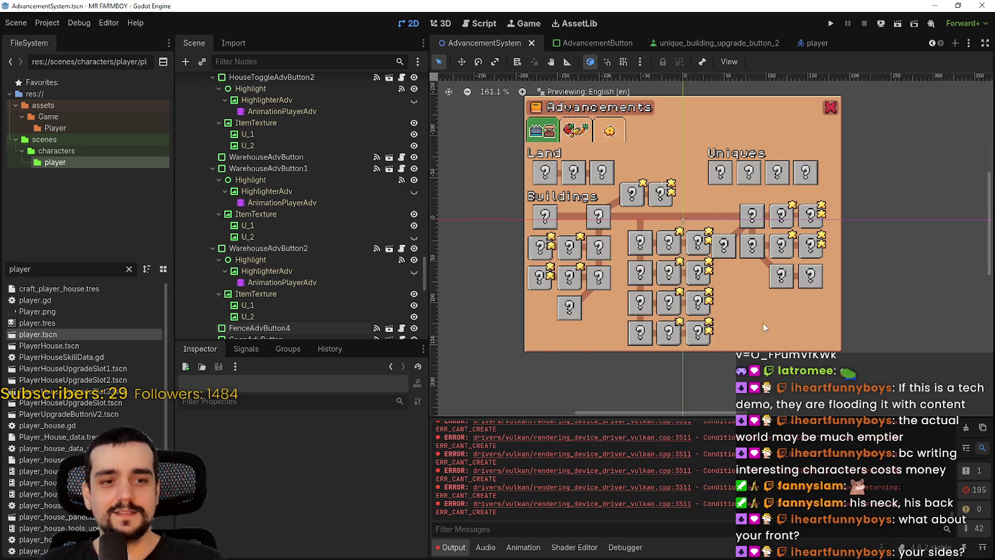
pyautogui.scroll(-1, 764, 321)
pyautogui.scroll(15, 601, 258)
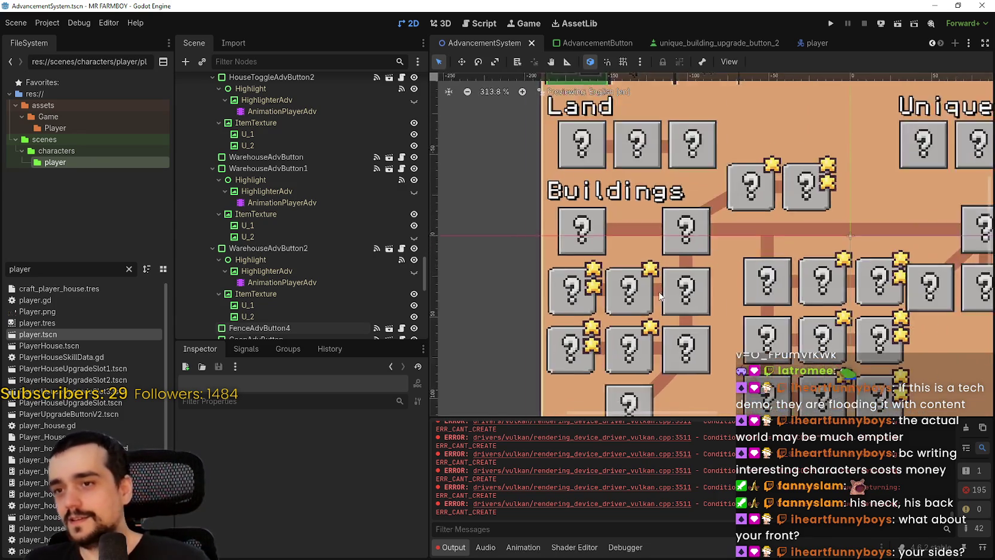
pyautogui.scroll(2, 610, 341)
# - Inspect a Buildings star marker, HouseToggleAdvButton2 and the Line_WarehouseAdv1/2 connector lines
pyautogui.click(583, 313)
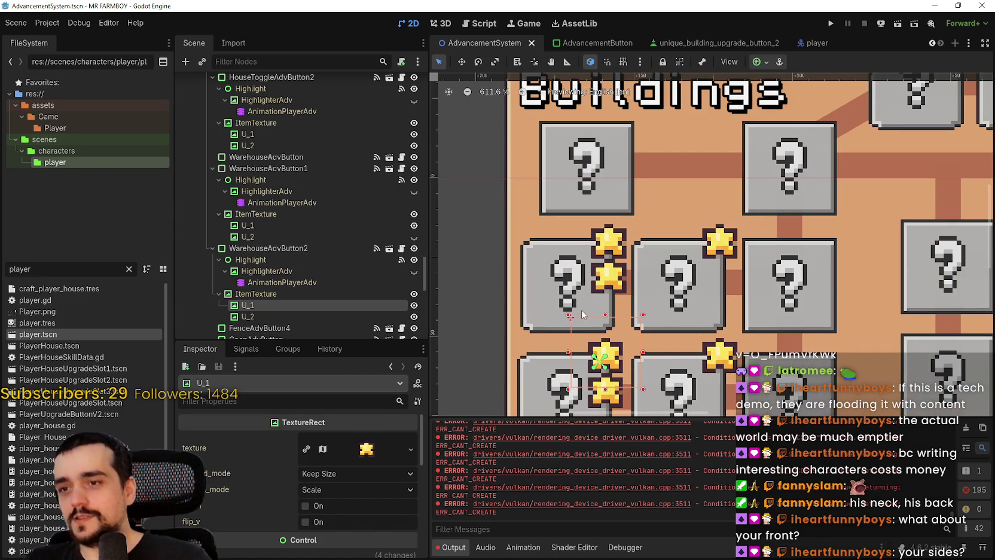
pyautogui.scroll(-3, 589, 316)
pyautogui.click(598, 320)
pyautogui.scroll(-1, 598, 320)
pyautogui.scroll(-3, 601, 317)
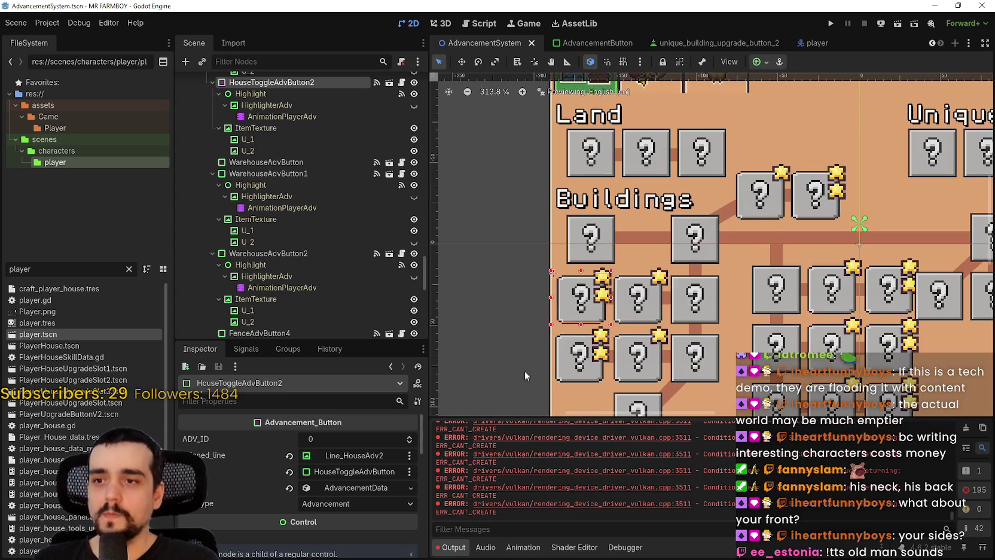
pyautogui.scroll(3, 703, 336)
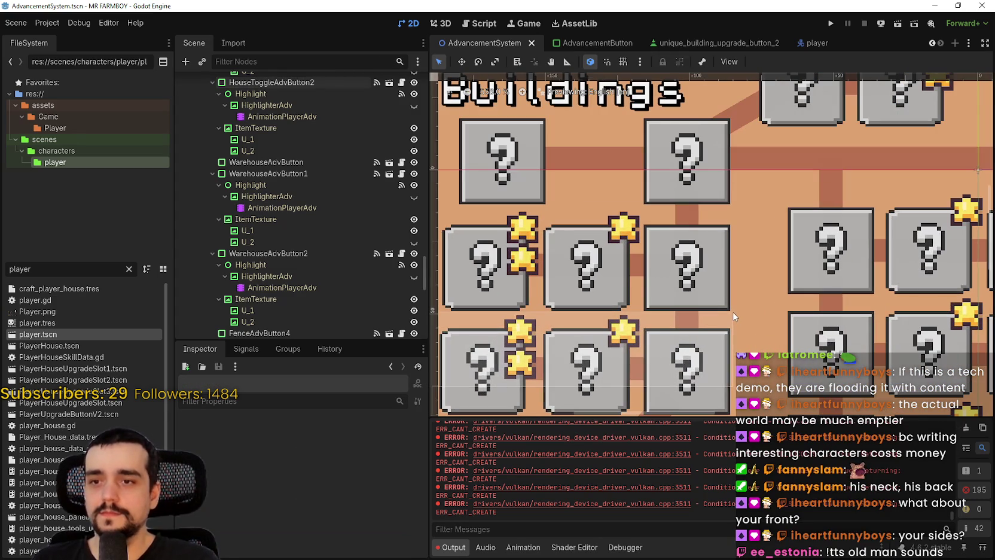
pyautogui.click(735, 312)
pyautogui.scroll(-9, 735, 312)
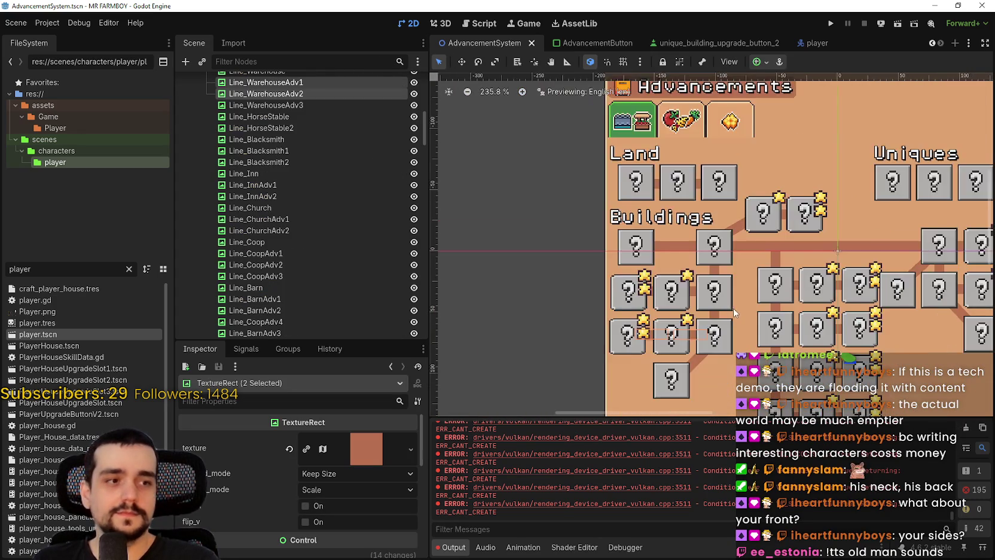
pyautogui.click(576, 274)
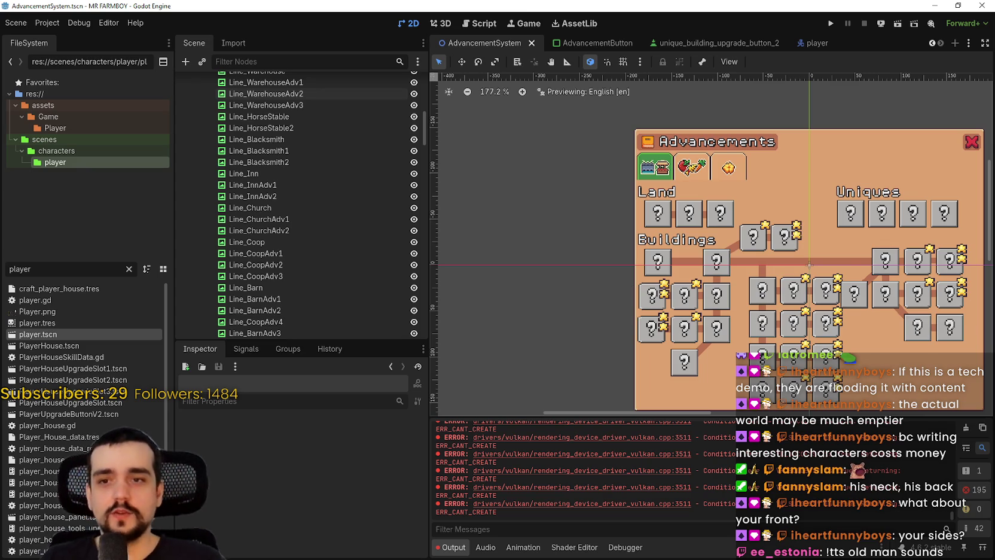
pyautogui.scroll(2, 769, 295)
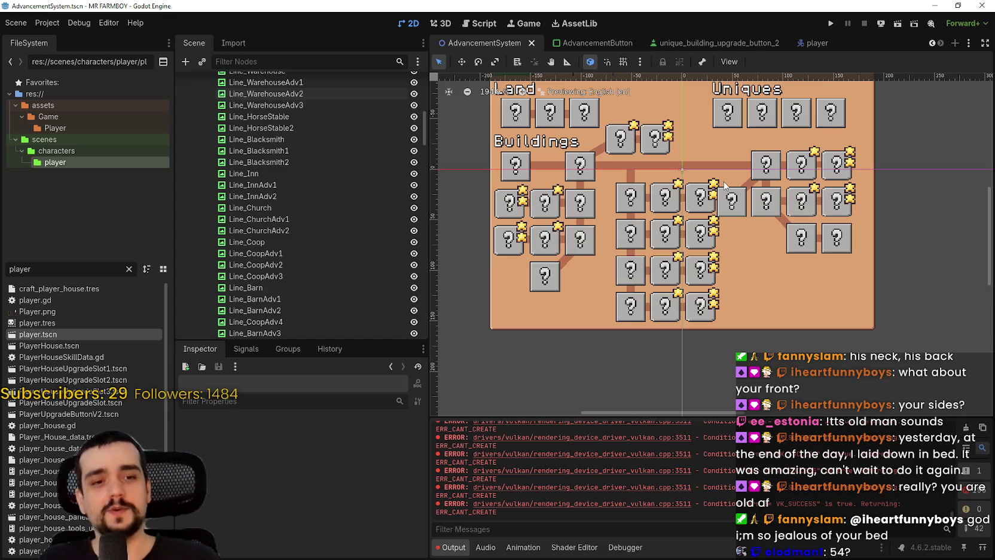
pyautogui.scroll(-1, 682, 240)
pyautogui.scroll(2, 669, 234)
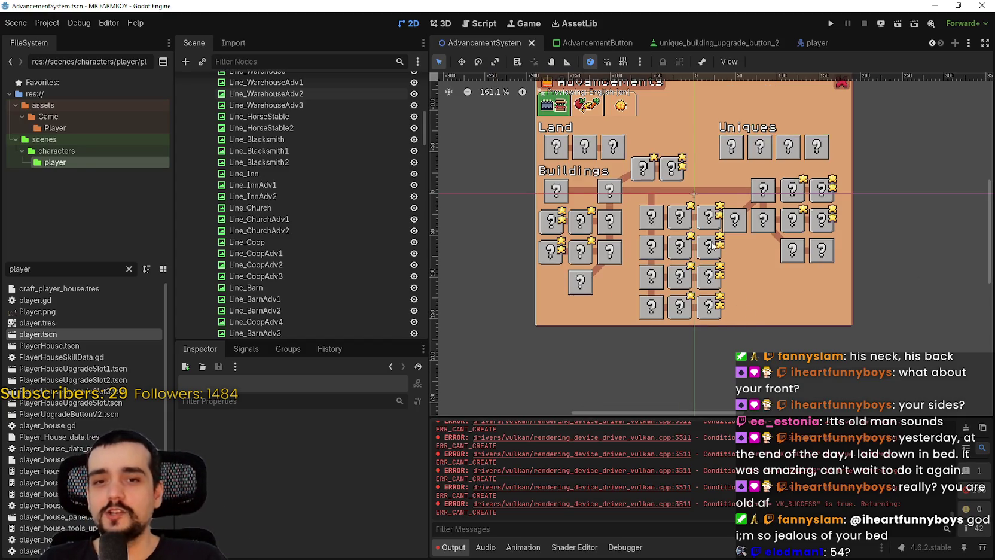
pyautogui.scroll(-1, 669, 235)
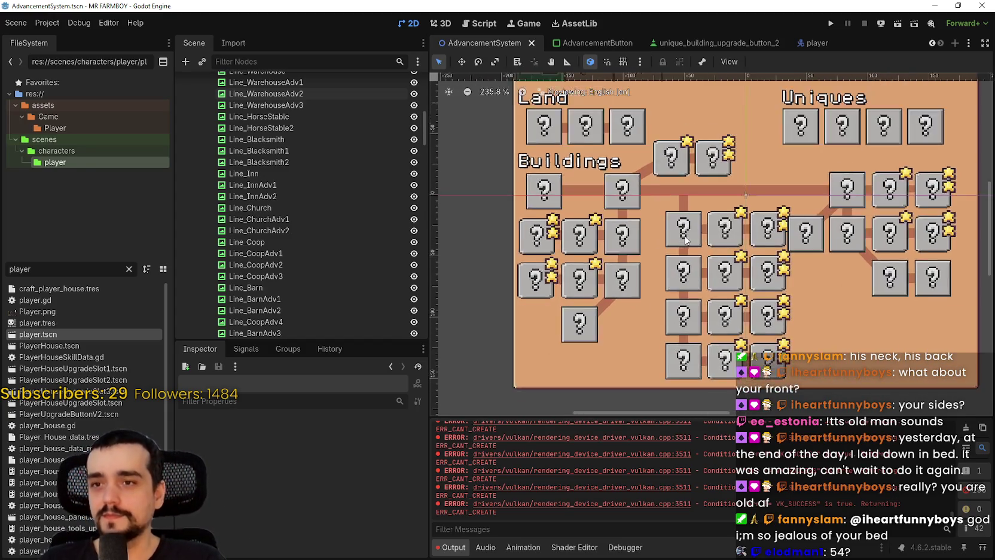
pyautogui.scroll(6, 676, 235)
pyautogui.scroll(-7, 713, 306)
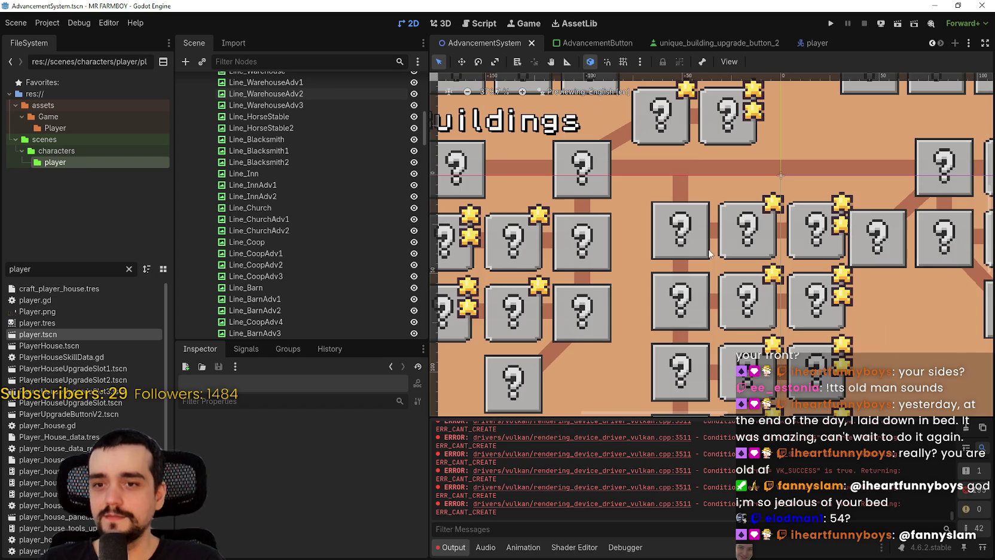
pyautogui.scroll(4, 713, 306)
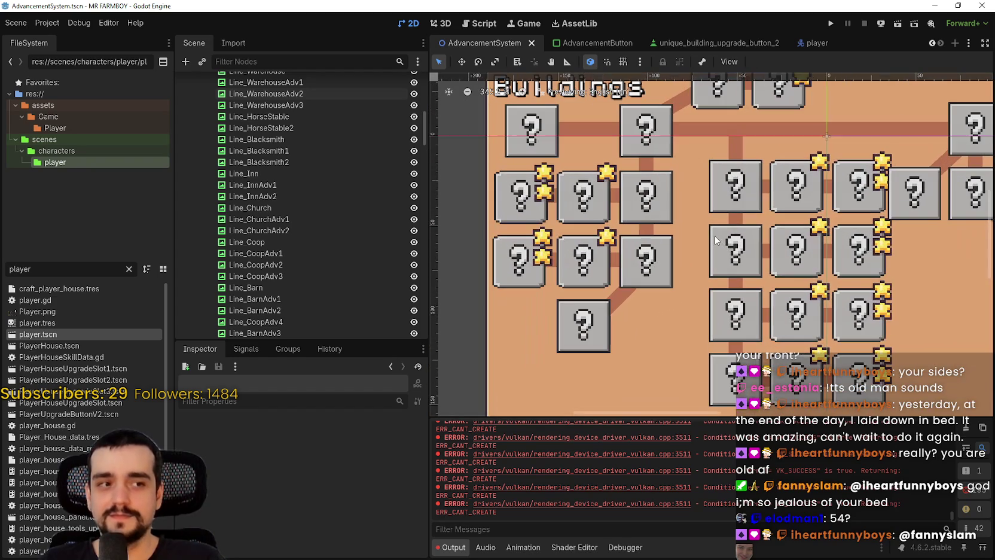
pyautogui.scroll(-1, 716, 240)
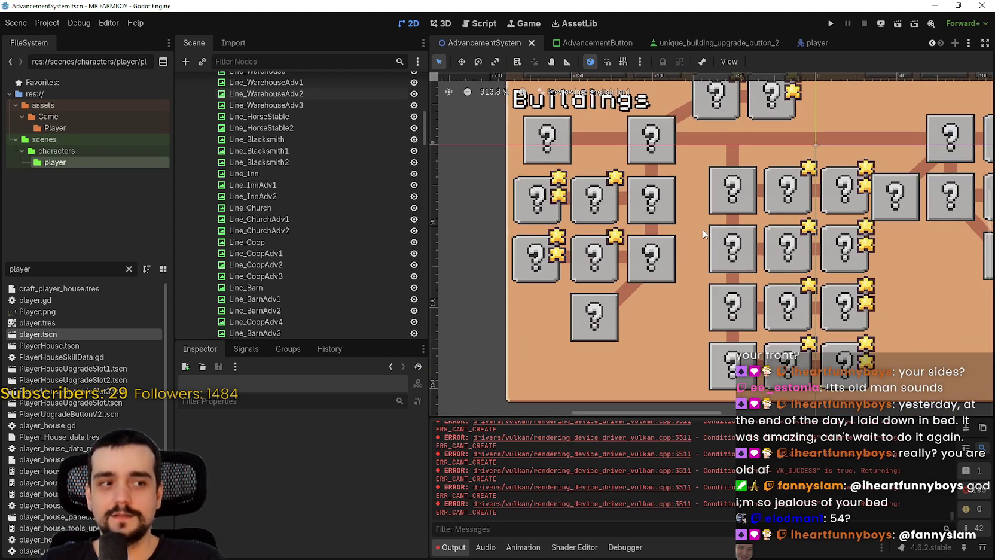
pyautogui.scroll(-1, 706, 236)
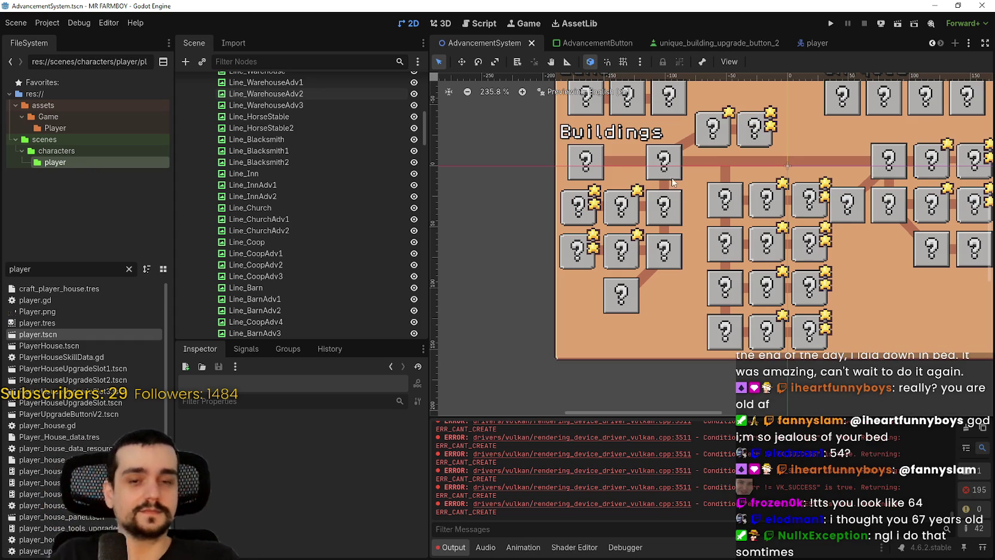
pyautogui.scroll(-1, 661, 226)
pyautogui.scroll(5, 661, 226)
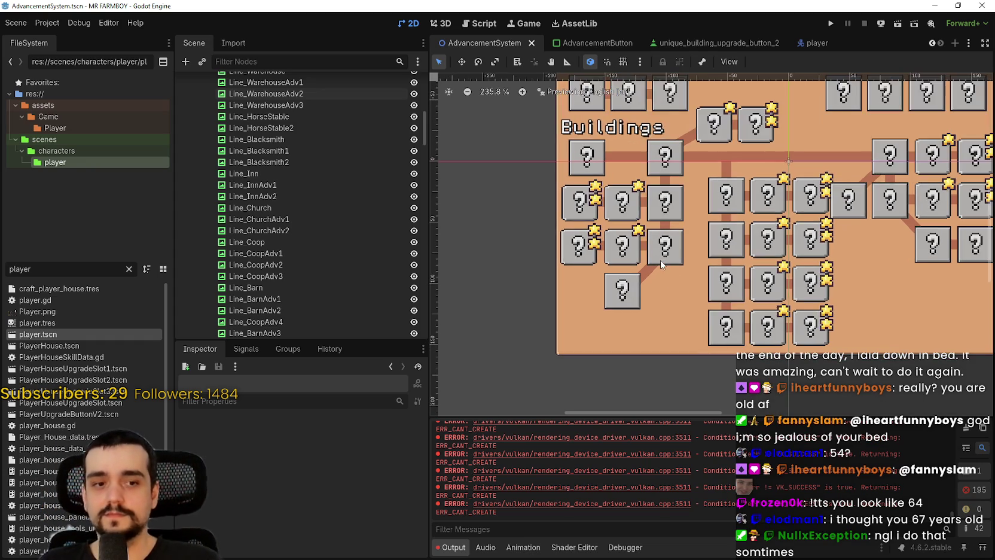
pyautogui.scroll(-5, 592, 248)
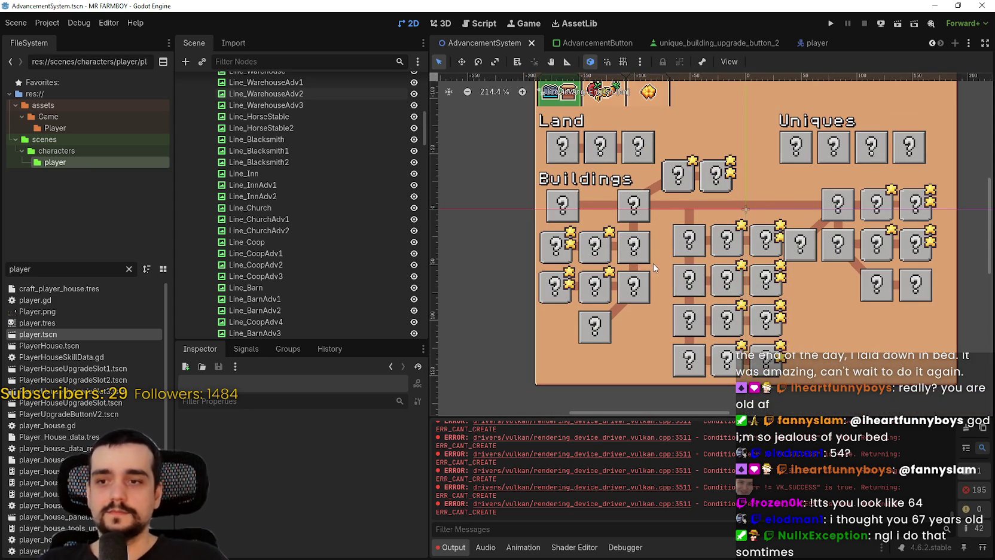
pyautogui.scroll(4, 721, 347)
pyautogui.scroll(7, 669, 308)
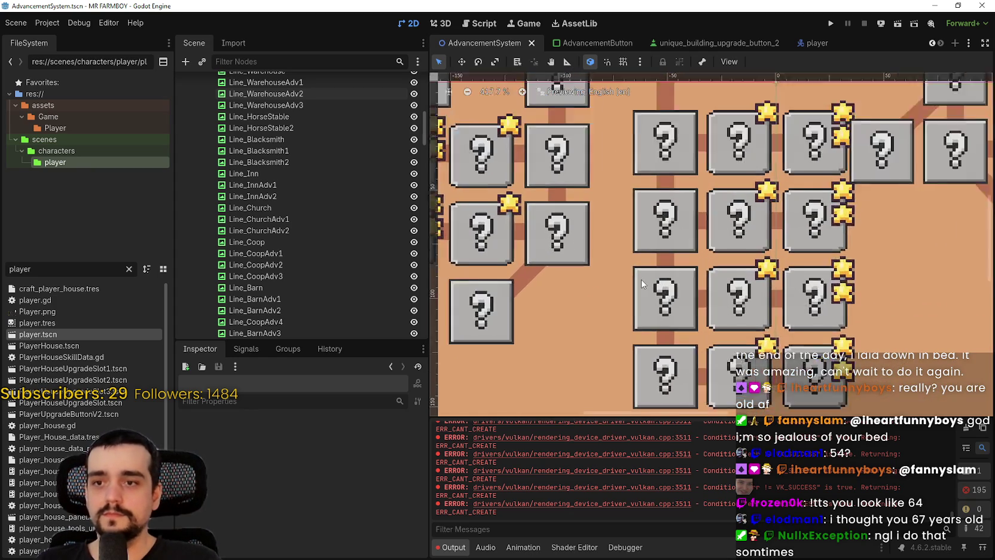
pyautogui.scroll(-5, 607, 244)
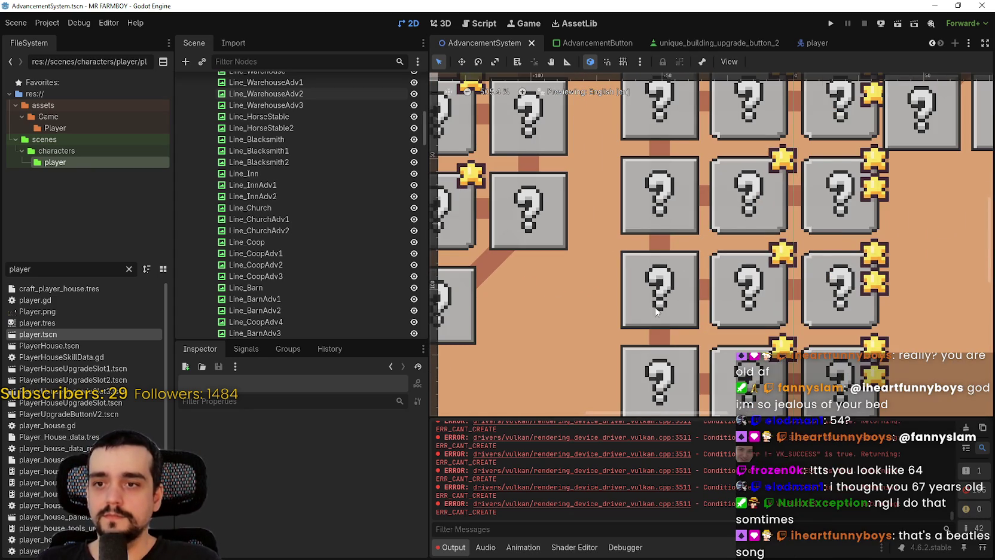
pyautogui.scroll(-3, 643, 293)
pyautogui.scroll(-4, 644, 293)
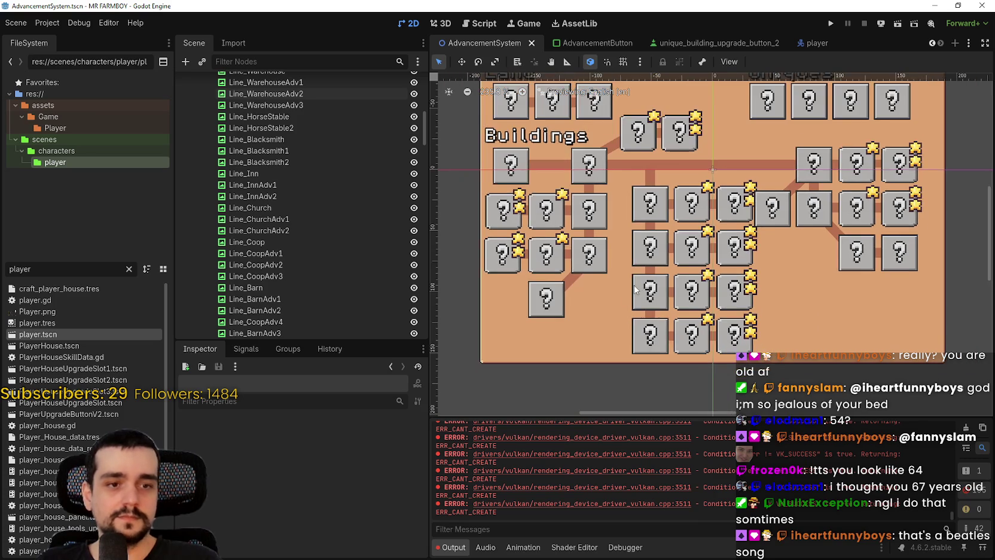
pyautogui.scroll(6, 624, 292)
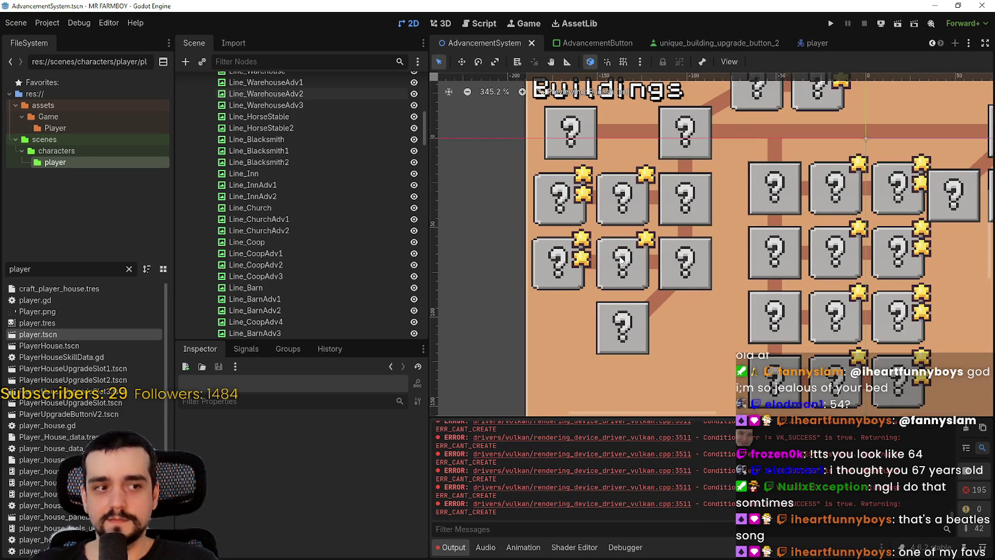
pyautogui.scroll(-2, 826, 291)
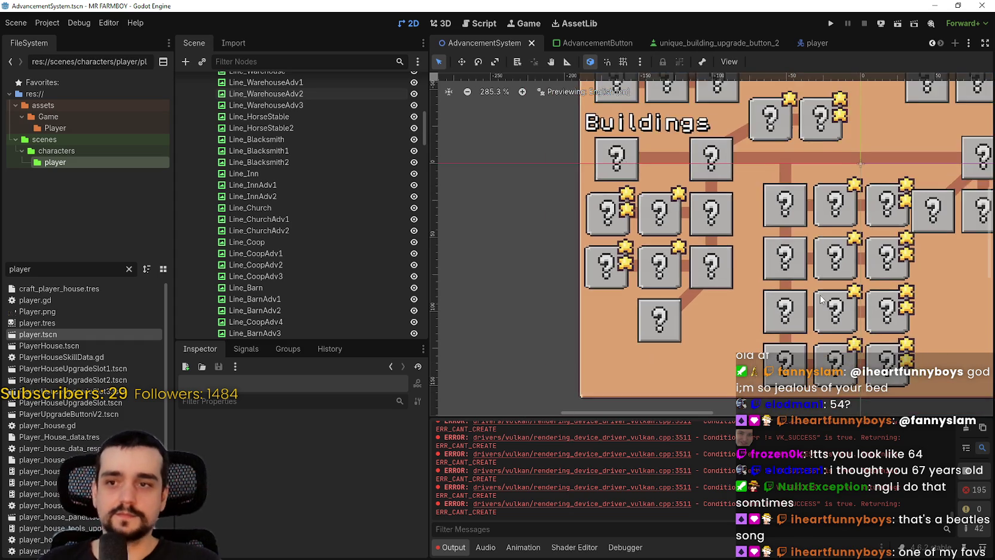
pyautogui.scroll(3, 682, 286)
pyautogui.scroll(-2, 679, 359)
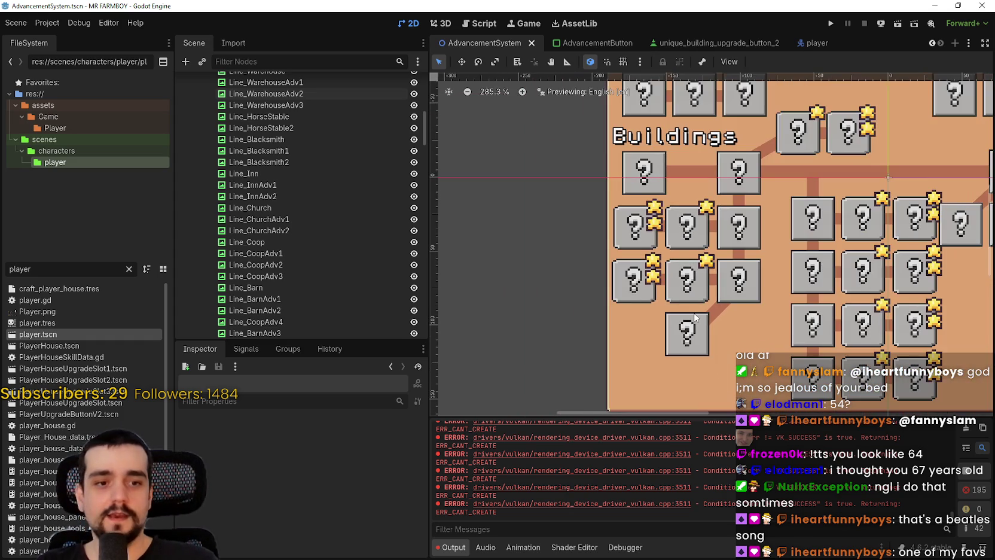
pyautogui.scroll(10, 677, 359)
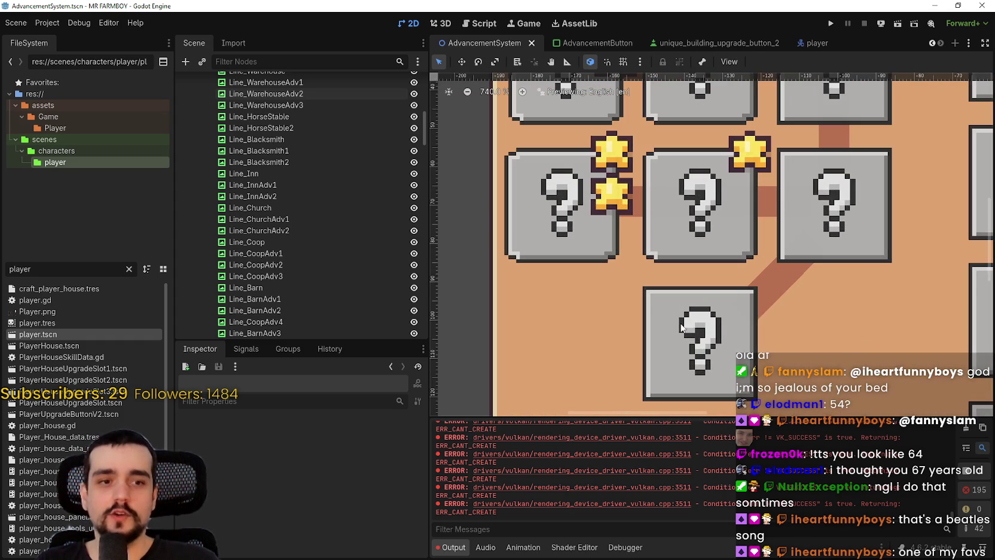
pyautogui.click(682, 328)
pyautogui.scroll(-2, 683, 326)
pyautogui.scroll(-1, 682, 326)
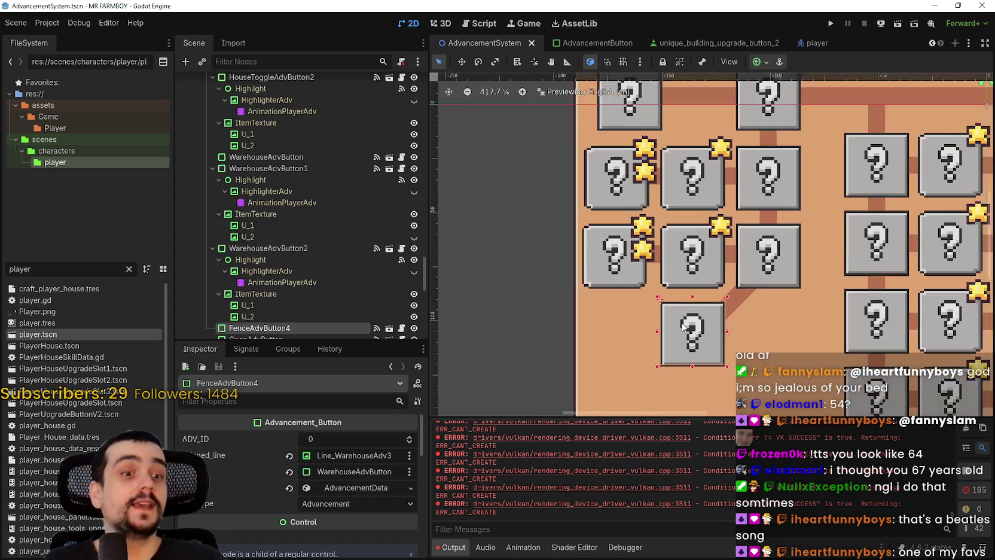
pyautogui.scroll(3, 688, 333)
pyautogui.scroll(-1, 692, 339)
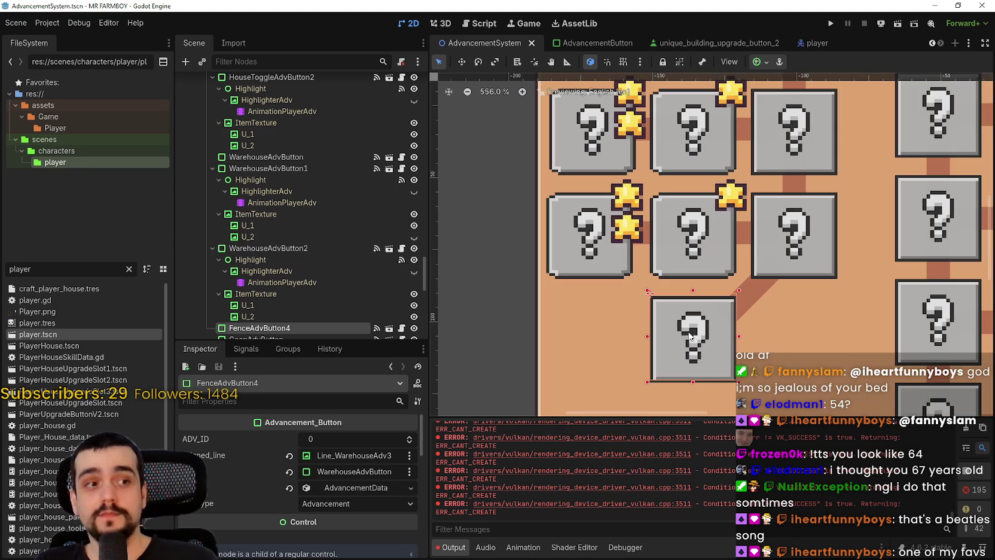
pyautogui.scroll(-6, 689, 336)
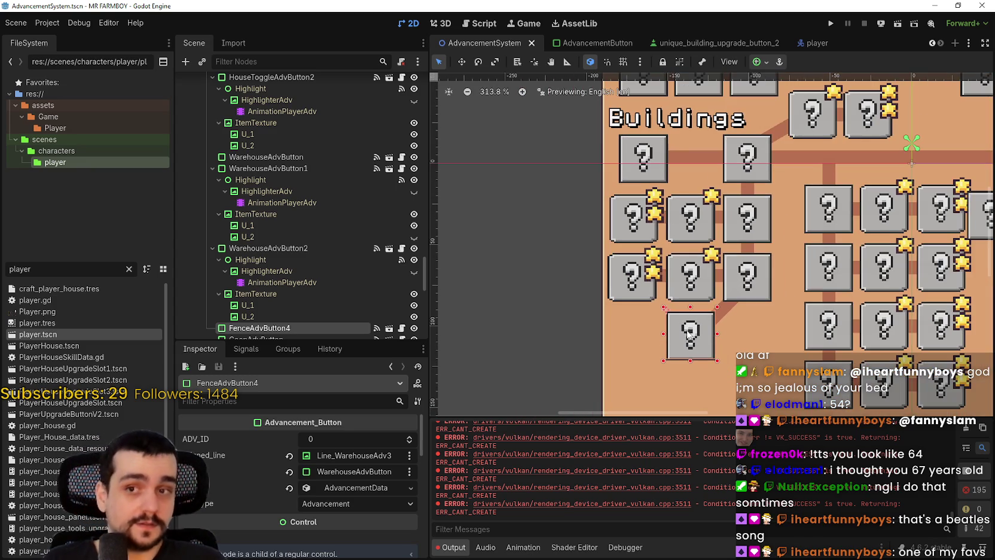
pyautogui.click(678, 283)
pyautogui.scroll(9, 682, 211)
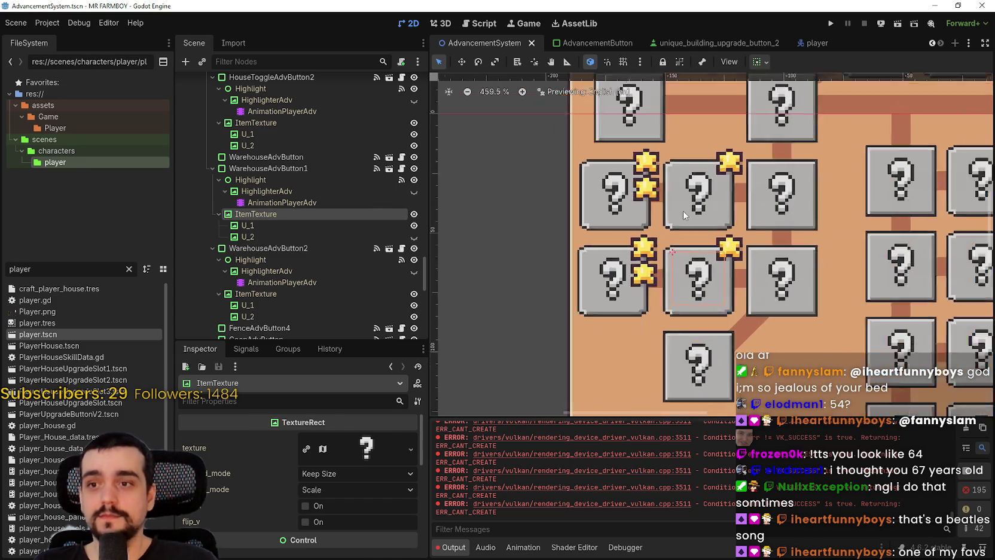
pyautogui.click(658, 231)
pyautogui.scroll(-3, 658, 230)
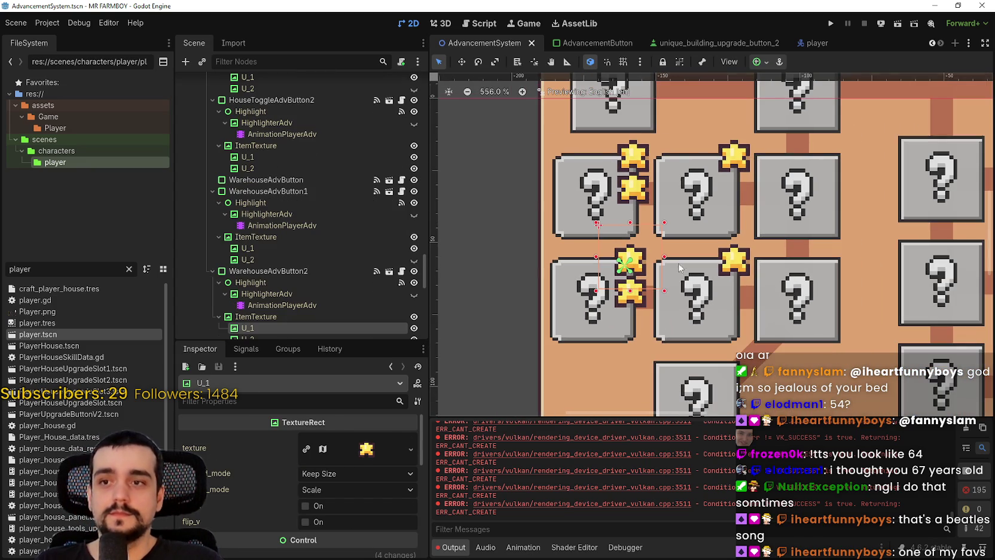
pyautogui.click(659, 323)
pyautogui.scroll(2, 655, 254)
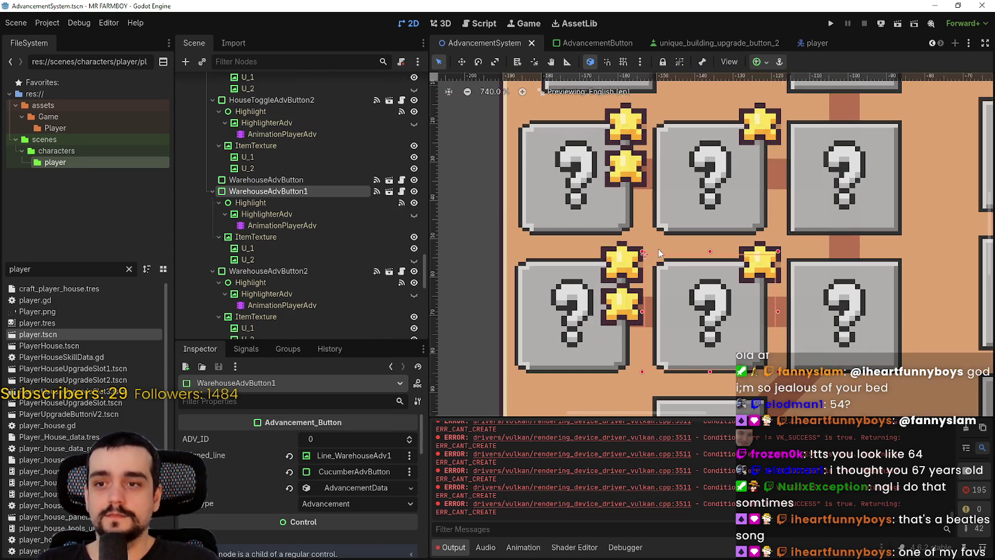
pyautogui.click(664, 210)
pyautogui.scroll(-5, 655, 233)
pyautogui.scroll(4, 646, 248)
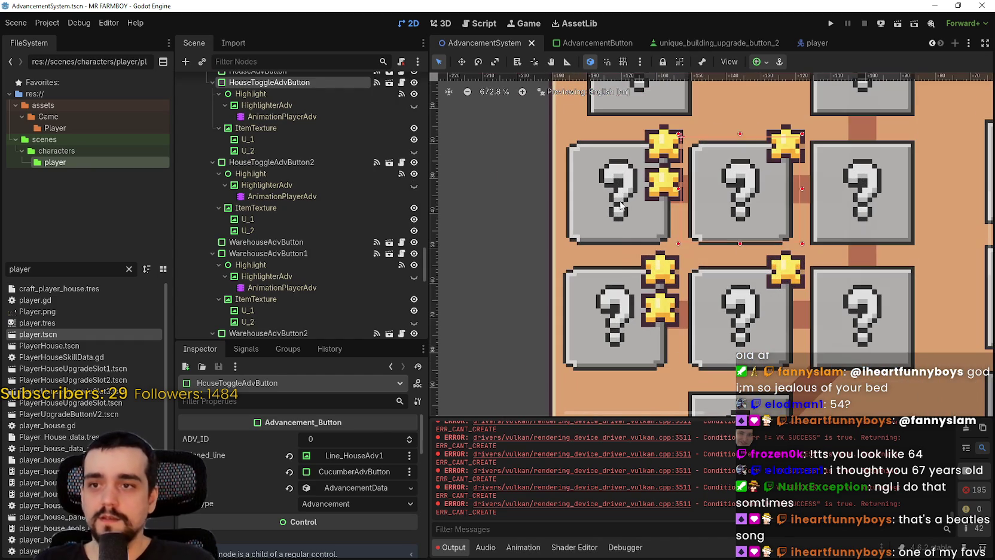
pyautogui.click(644, 244)
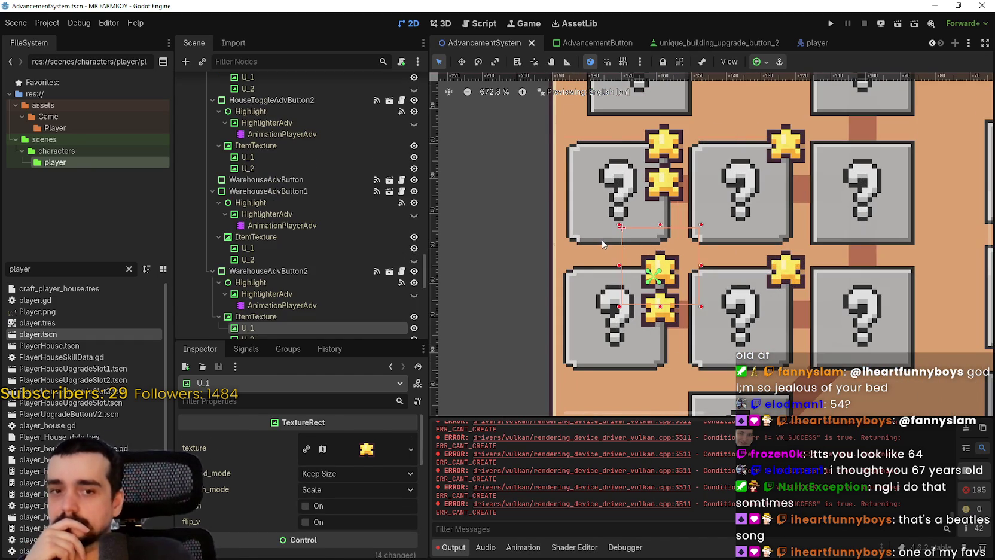
pyautogui.scroll(-5, 574, 281)
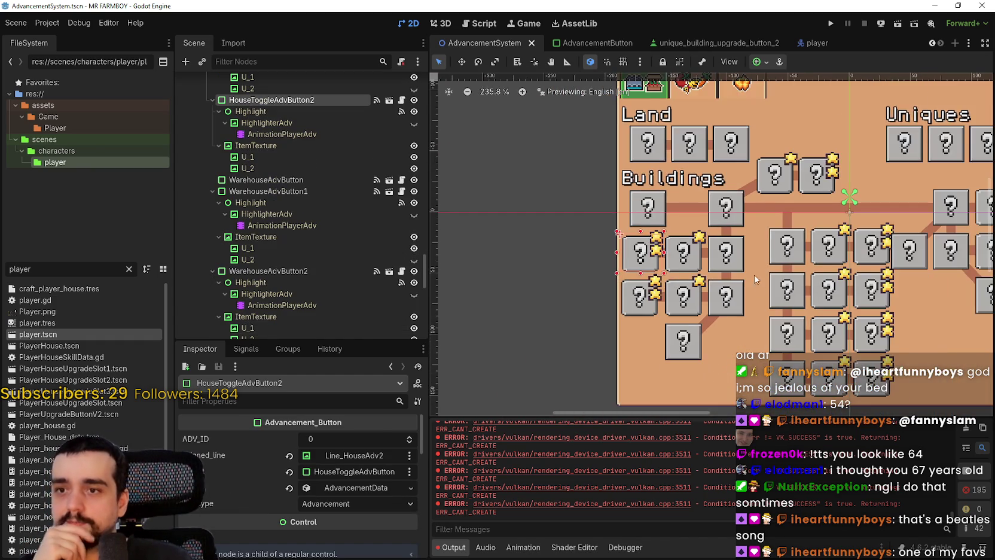
pyautogui.scroll(-2, 868, 287)
pyautogui.scroll(1, 746, 274)
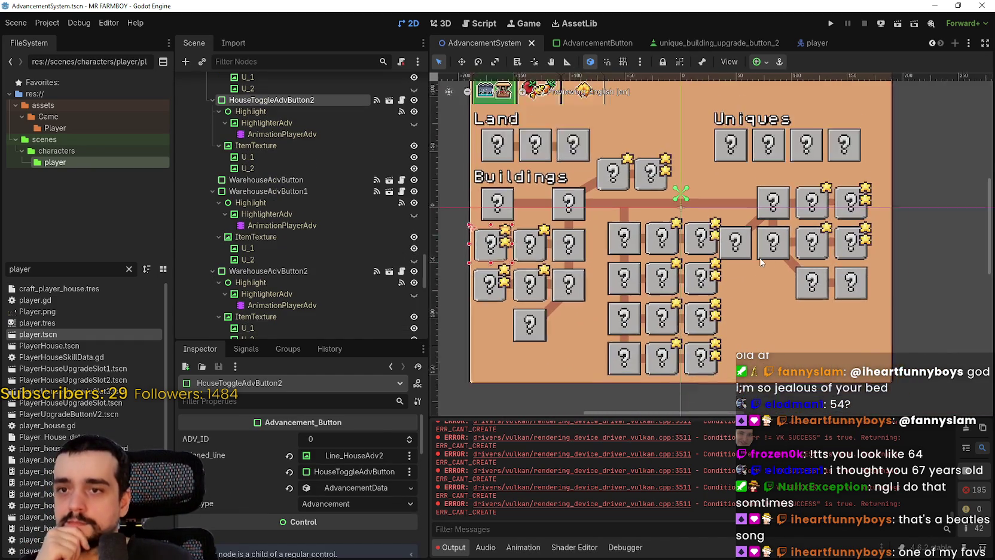
pyautogui.scroll(1, 746, 251)
pyautogui.scroll(1, 745, 251)
pyautogui.scroll(-3, 573, 256)
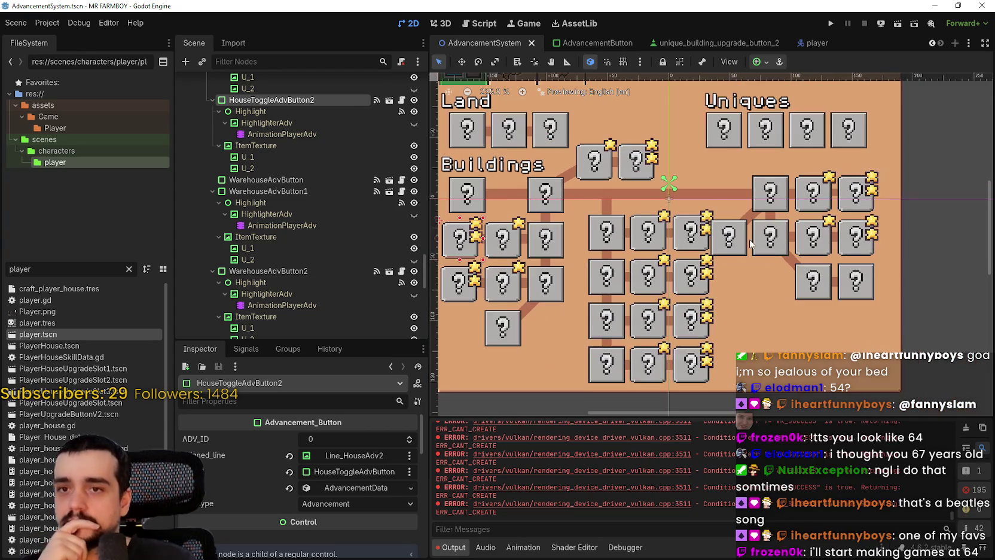
pyautogui.scroll(-1, 632, 236)
pyautogui.scroll(1, 836, 240)
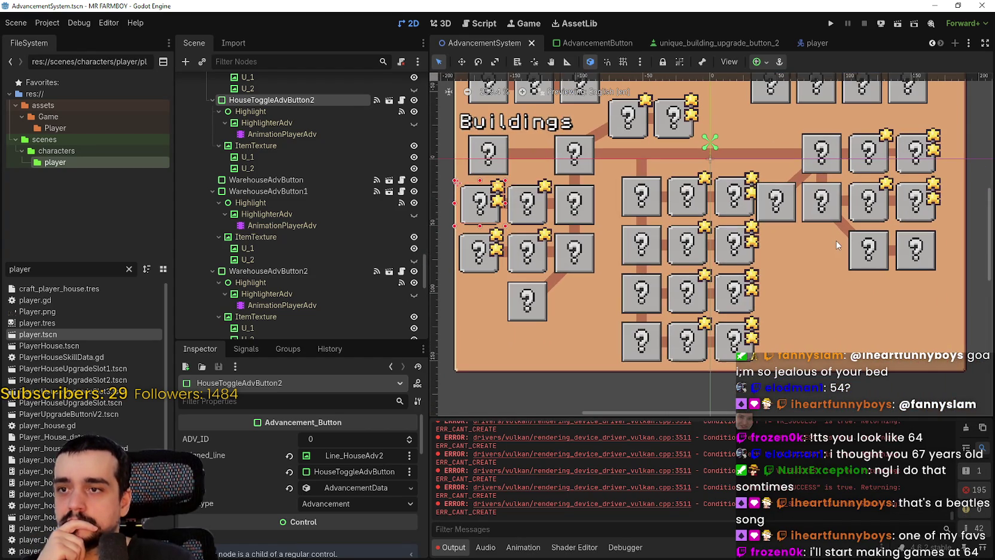
pyautogui.moveTo(761, 241); pyautogui.dragTo(698, 263)
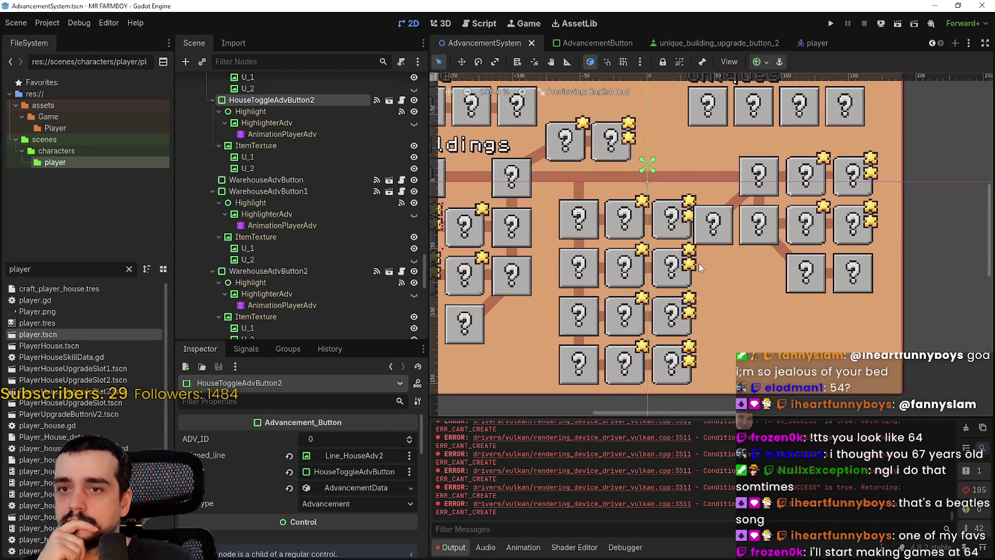
# - Box-select the right-hand advancement buttons and connector lines and shift them two nudges right
pyautogui.moveTo(946, 315)
pyautogui.mouseDown()
pyautogui.moveTo(841, 229)
pyautogui.moveTo(688, 149)
pyautogui.mouseUp()
pyautogui.scroll(1, 739, 250)
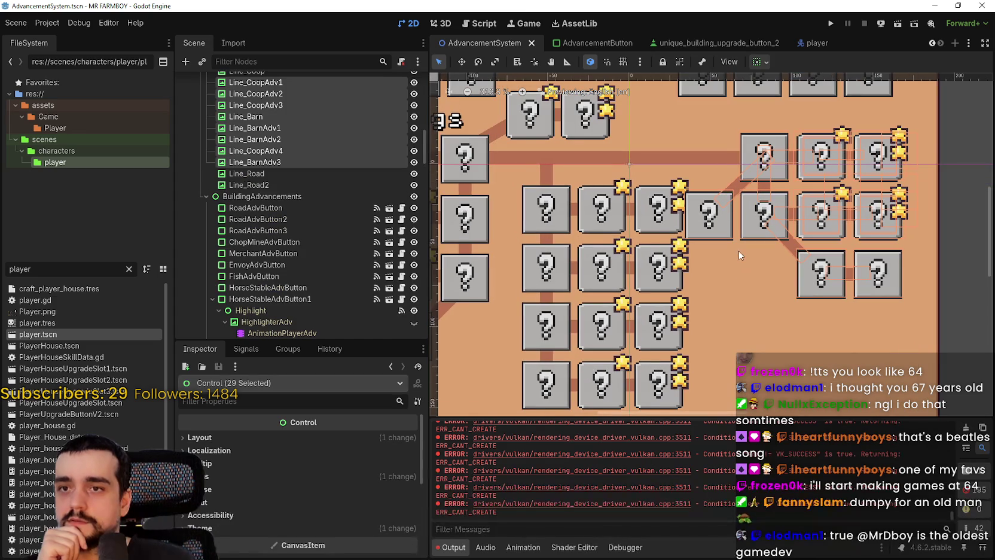
pyautogui.press('Right')
pyautogui.press('Right')
pyautogui.press('Right')
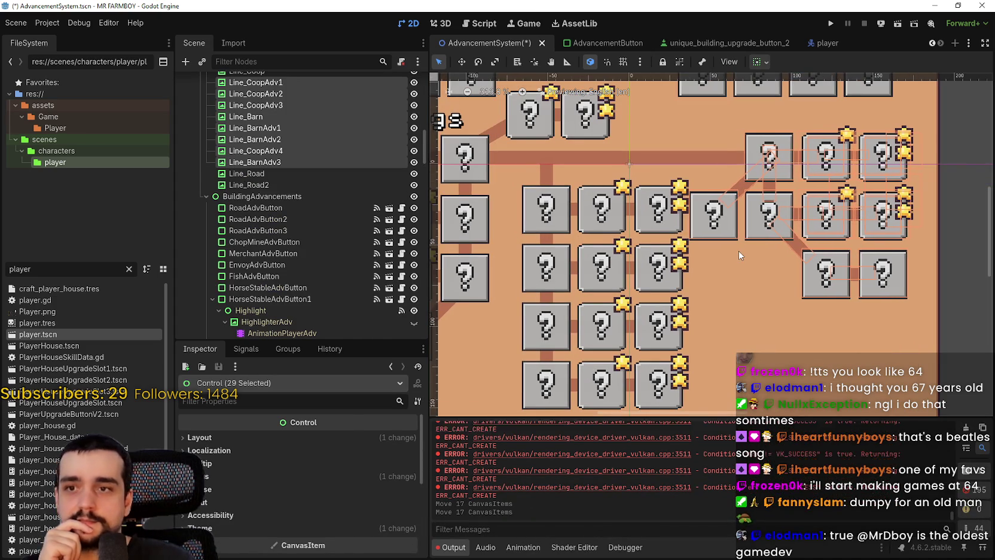
pyautogui.press('Right')
pyautogui.press('Right')
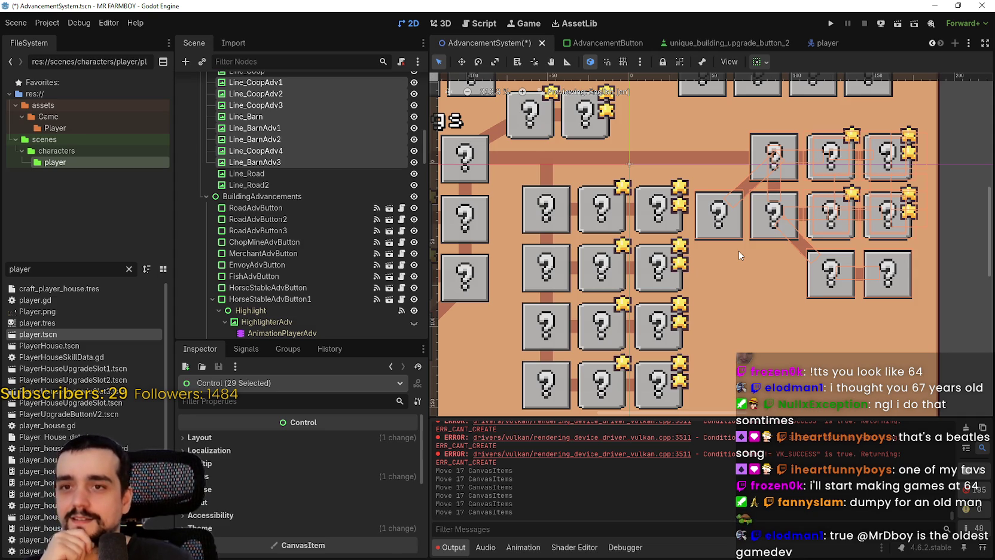
pyautogui.scroll(-2, 720, 206)
pyautogui.scroll(3, 917, 225)
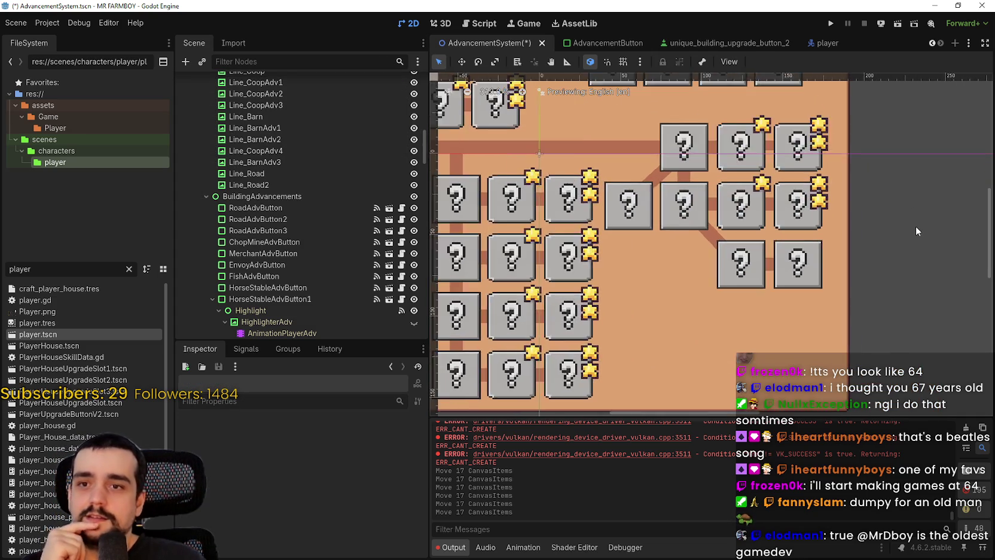
pyautogui.scroll(-3, 912, 232)
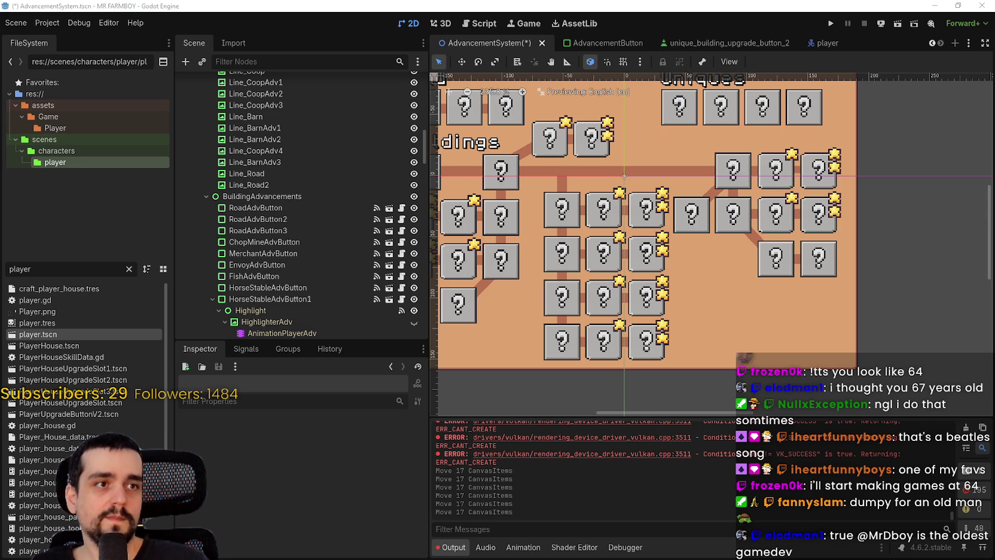
pyautogui.hotkey('alt', 'Tab')
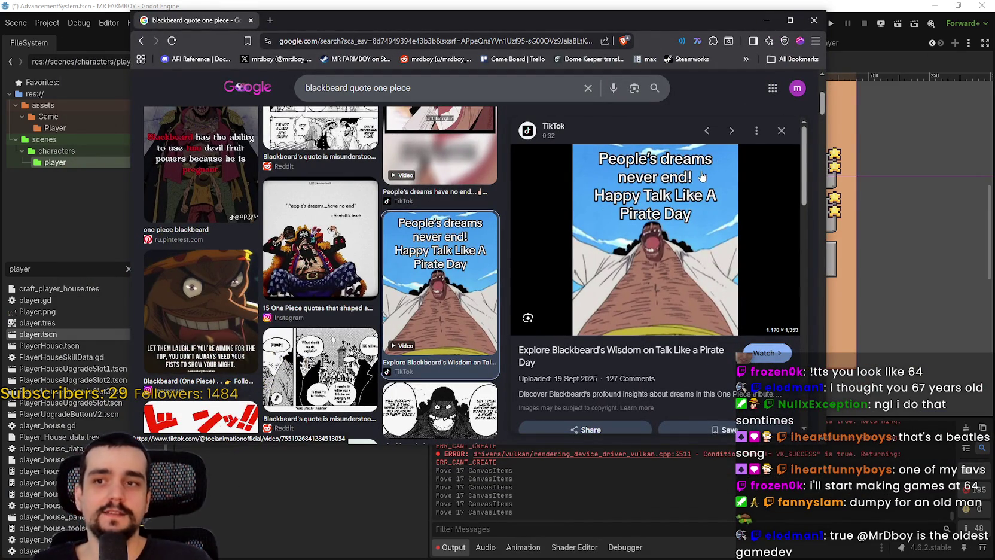
# - Show All results for 'blackbeard quote one piece', highlight the quote, and reposition the browser window
pyautogui.scroll(2, 345, 264)
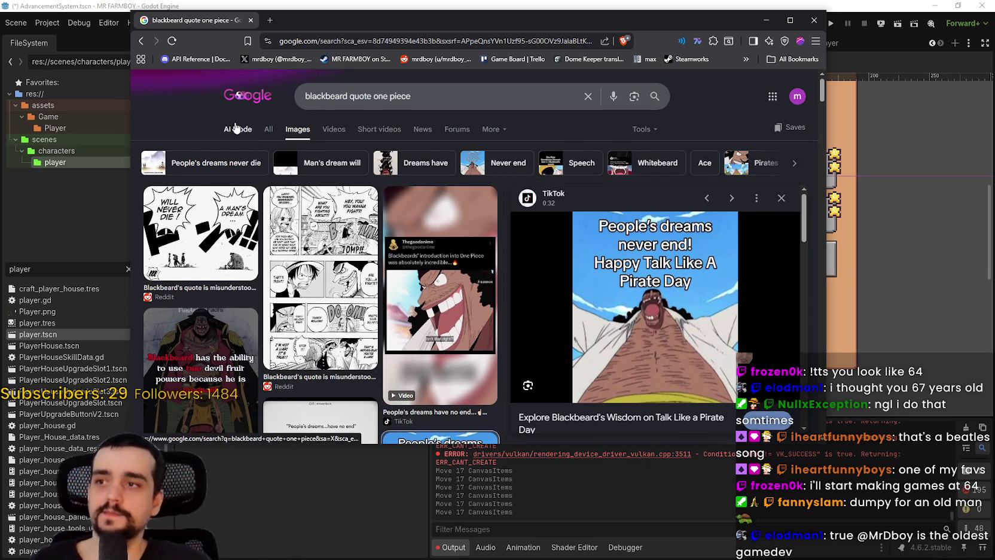
pyautogui.click(270, 129)
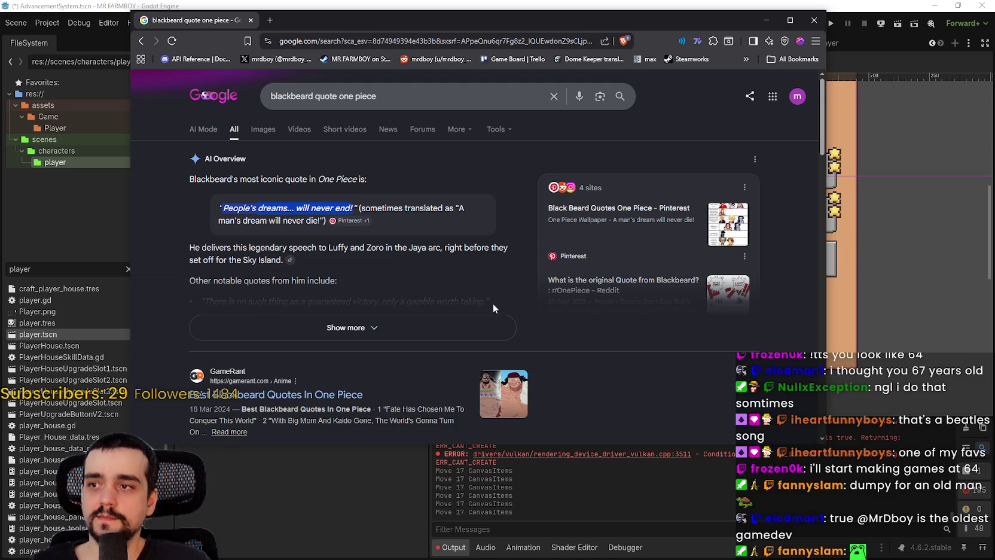
pyautogui.moveTo(258, 208); pyautogui.dragTo(352, 208)
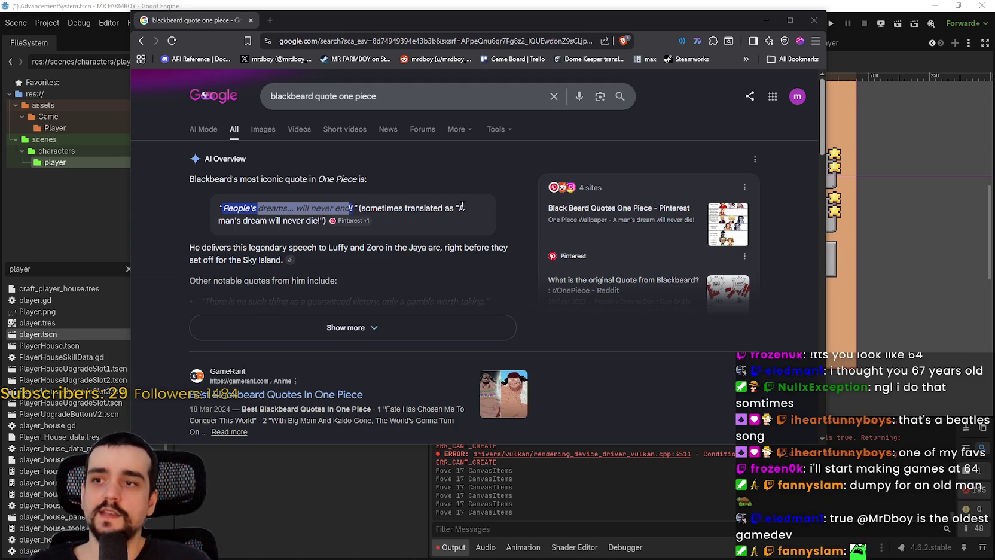
pyautogui.moveTo(224, 224); pyautogui.dragTo(320, 221)
pyautogui.click(321, 208)
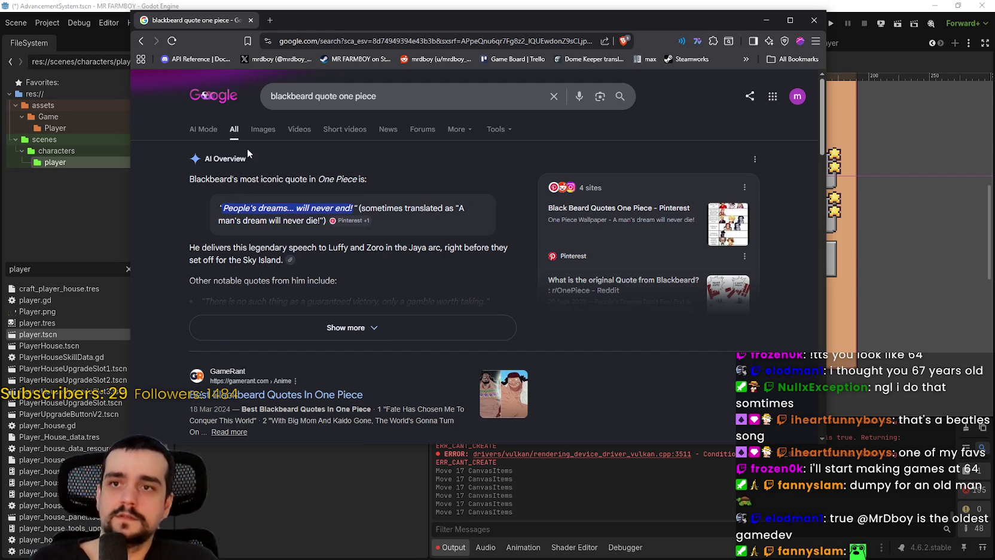
pyautogui.moveTo(305, 16); pyautogui.dragTo(377, 10)
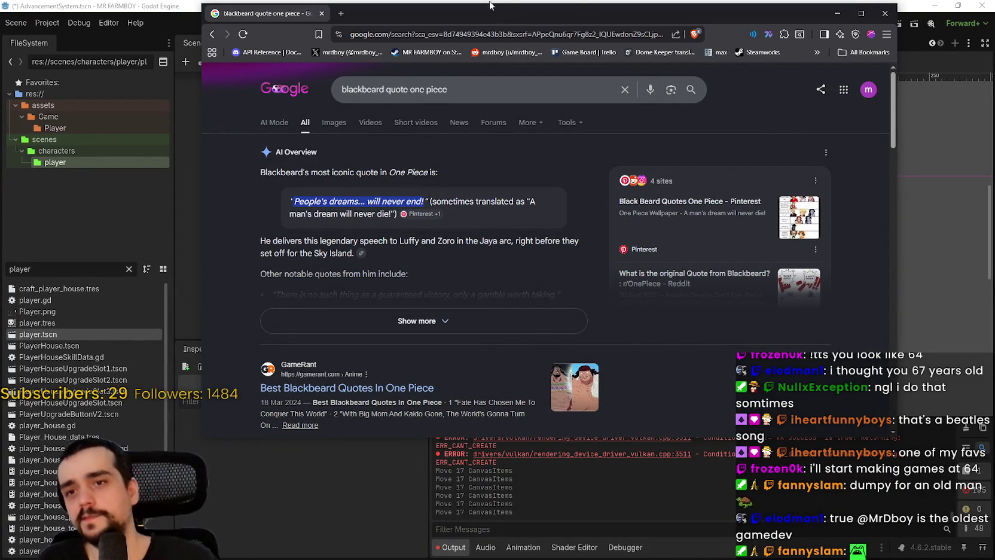
pyautogui.moveTo(552, 19); pyautogui.dragTo(613, 46)
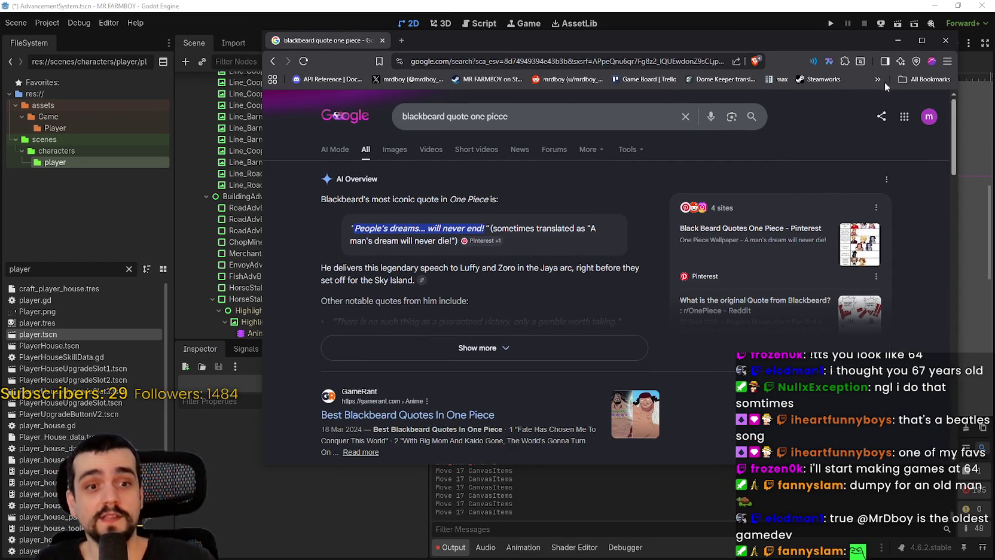
# - Return to the Godot editor and zoom around the advancement tree canvas
pyautogui.click(948, 41)
pyautogui.scroll(-3, 680, 277)
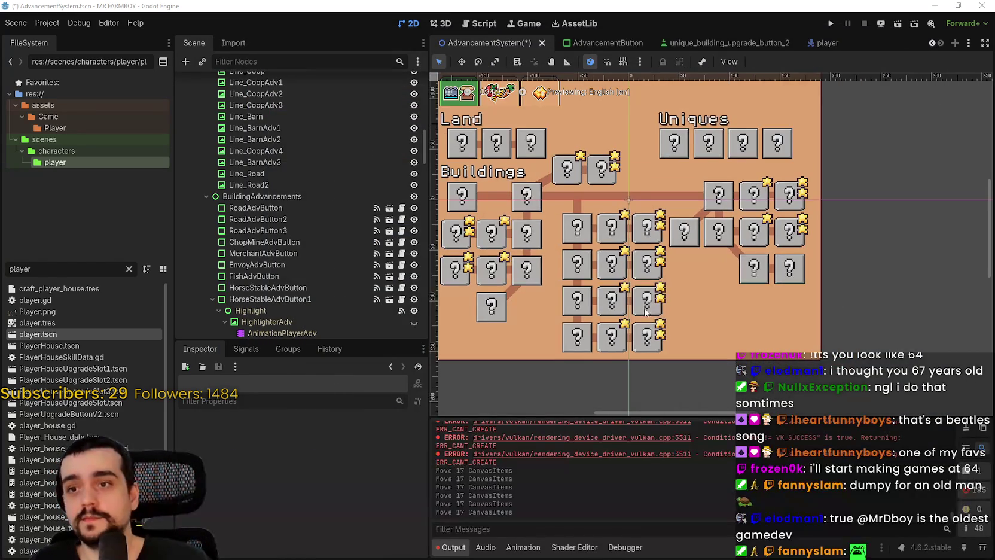
pyautogui.scroll(5, 680, 277)
pyautogui.scroll(-5, 727, 296)
pyautogui.scroll(3, 733, 317)
pyautogui.scroll(2, 739, 338)
pyautogui.scroll(-3, 658, 332)
pyautogui.scroll(3, 589, 324)
pyautogui.scroll(-1, 589, 326)
pyautogui.scroll(-1, 589, 324)
pyautogui.scroll(4, 592, 320)
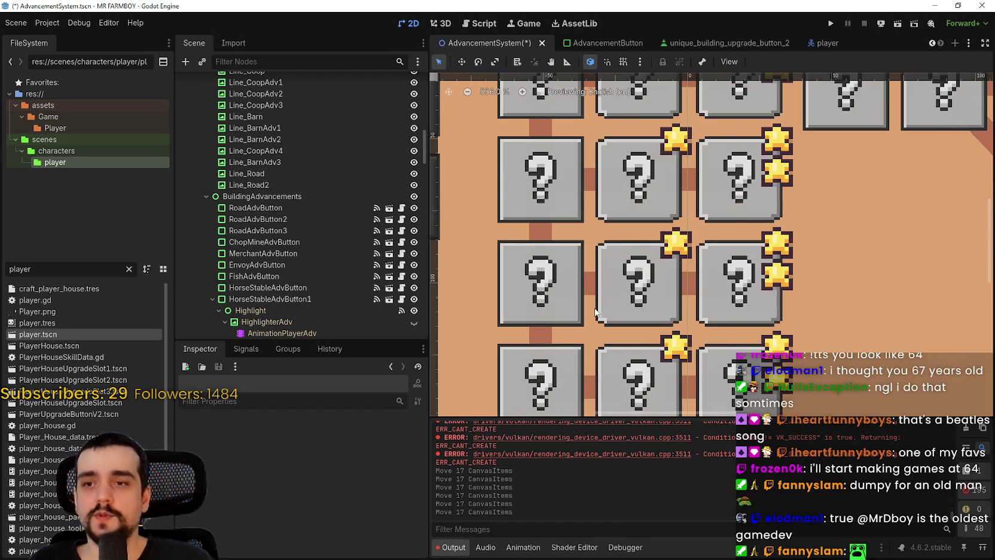
pyautogui.scroll(-8, 592, 310)
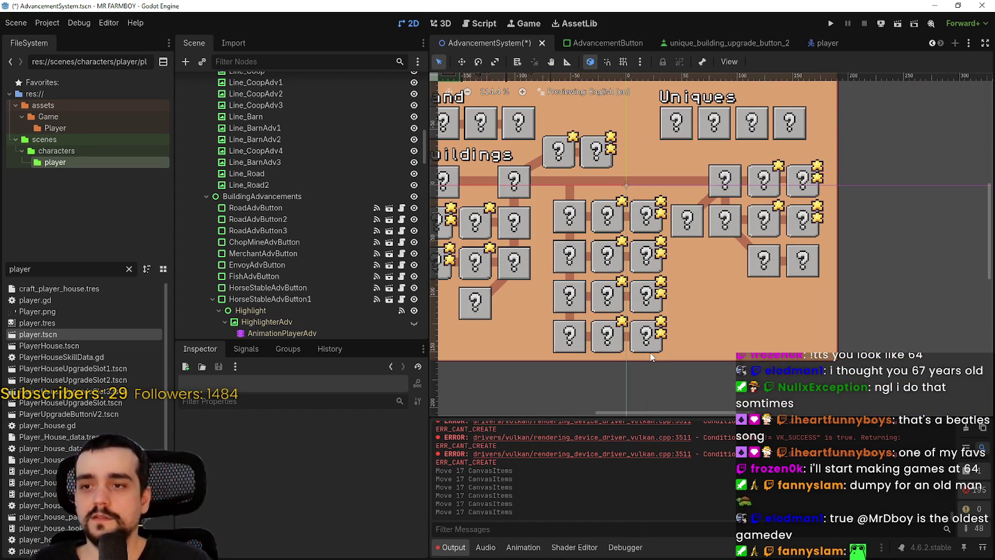
pyautogui.scroll(2, 718, 388)
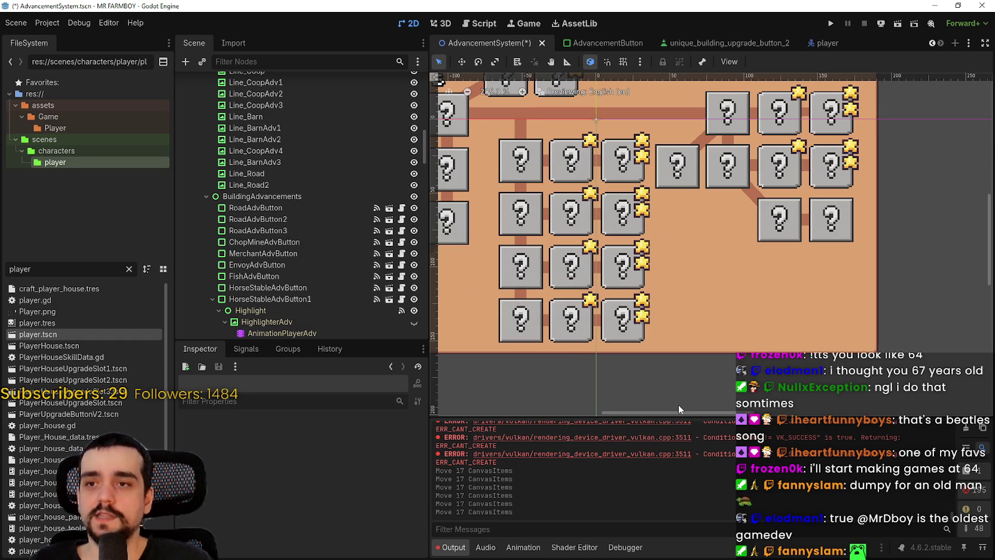
# - Box-select all the question-mark buttons together to check them, then clear the selection
pyautogui.moveTo(694, 385)
pyautogui.mouseDown()
pyautogui.moveTo(559, 99)
pyautogui.moveTo(534, 125)
pyautogui.mouseUp()
pyautogui.scroll(-1, 634, 370)
pyautogui.click(689, 363)
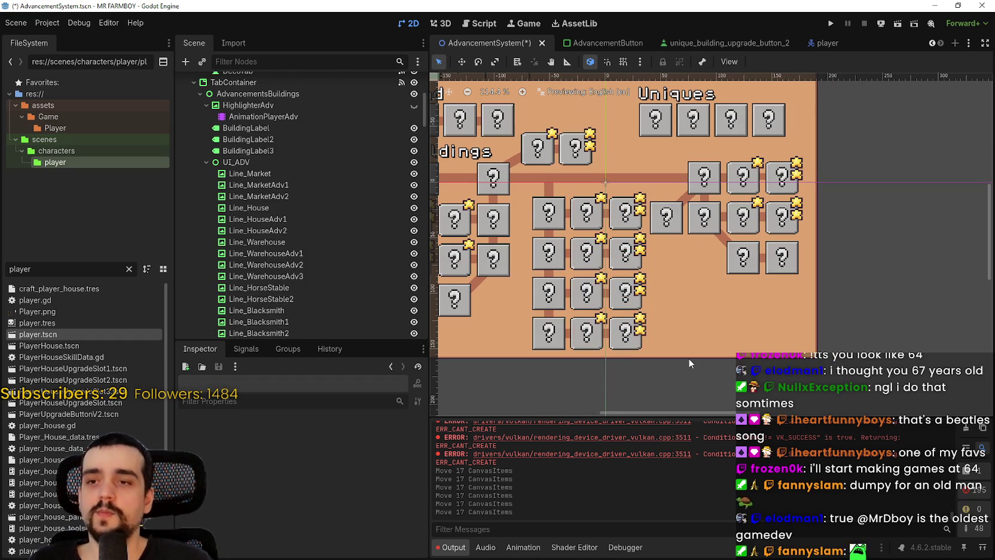
pyautogui.scroll(-1, 830, 249)
pyautogui.scroll(1, 826, 248)
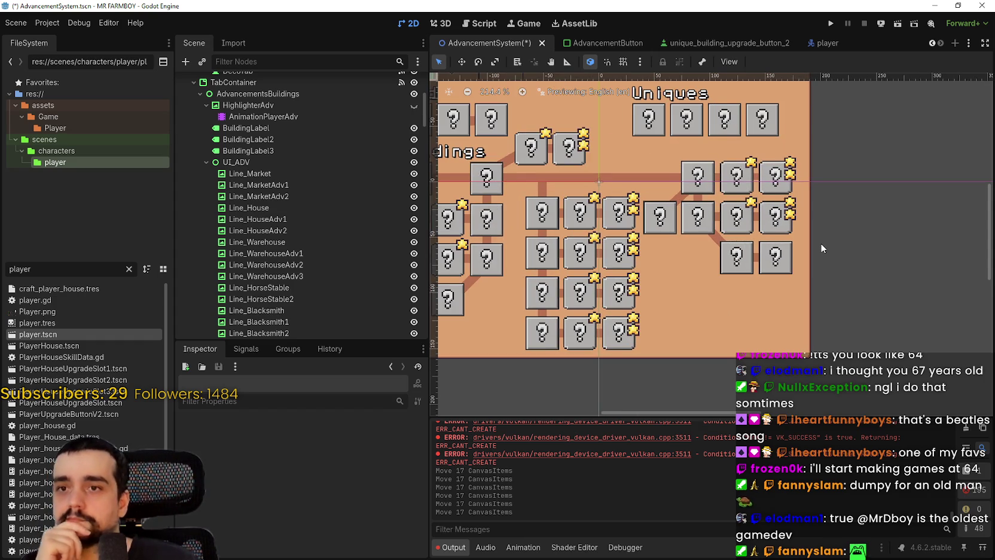
pyautogui.scroll(1, 820, 248)
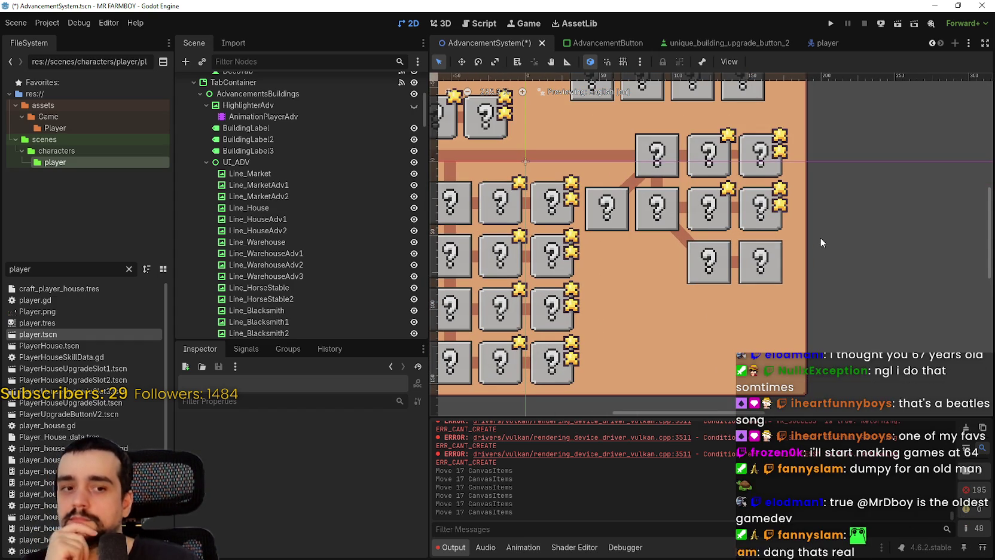
pyautogui.scroll(2, 819, 231)
pyautogui.scroll(-2, 819, 230)
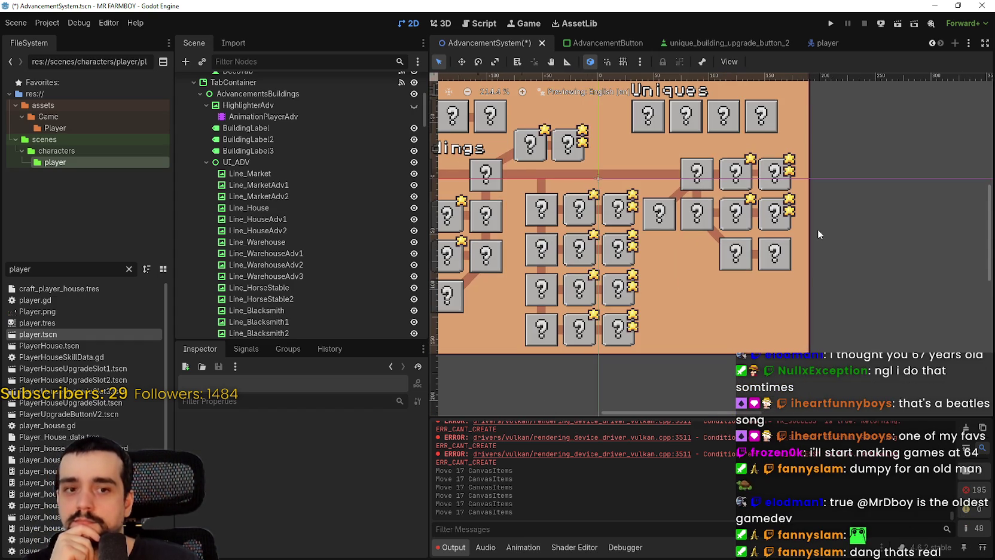
pyautogui.scroll(-3, 819, 228)
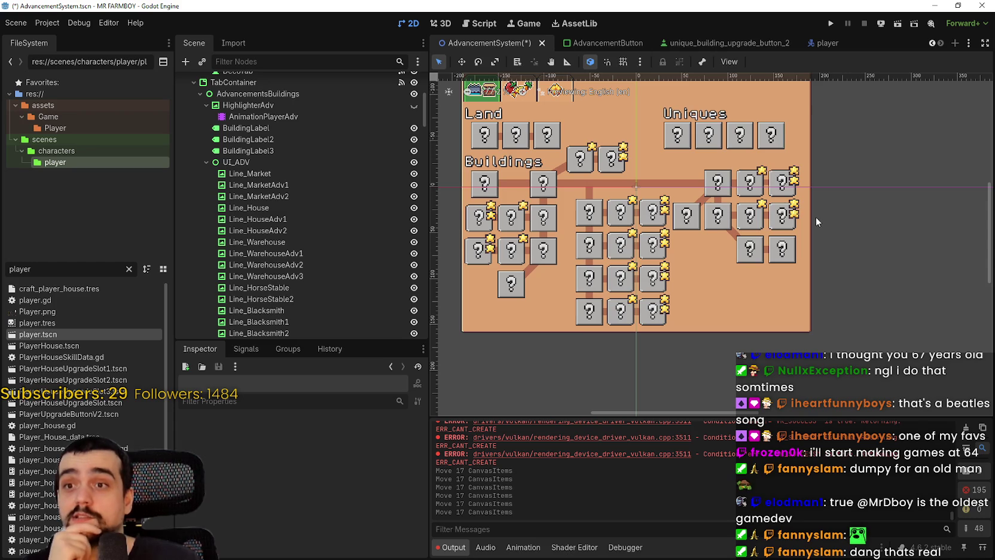
pyautogui.scroll(2, 816, 216)
pyautogui.scroll(2, 816, 216)
pyautogui.scroll(-6, 816, 216)
pyautogui.scroll(5, 814, 213)
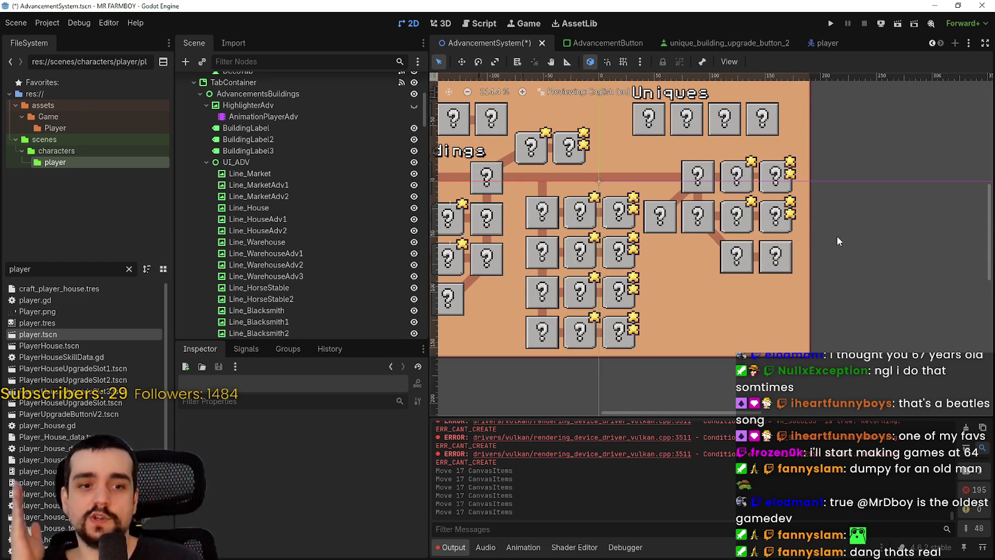
pyautogui.scroll(-2, 836, 233)
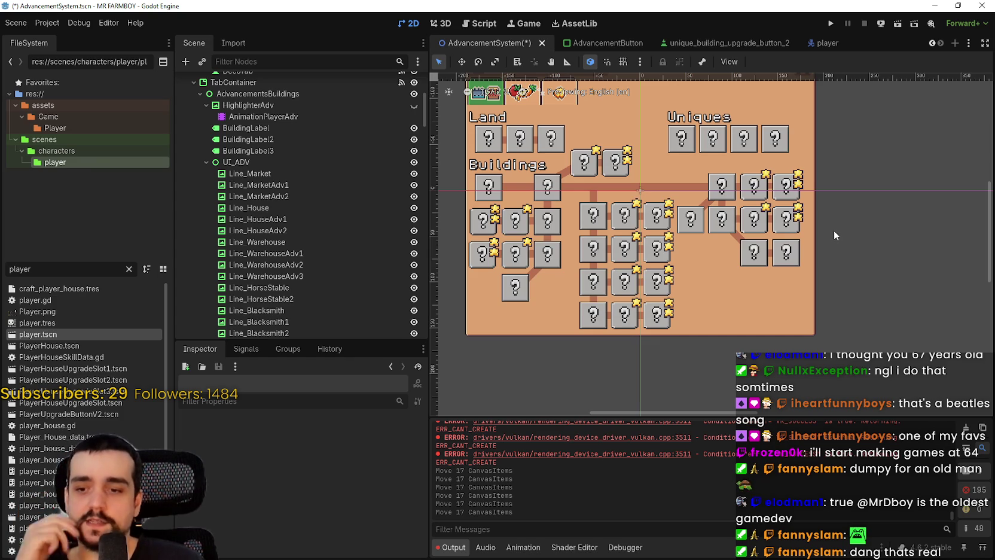
pyautogui.scroll(3, 666, 339)
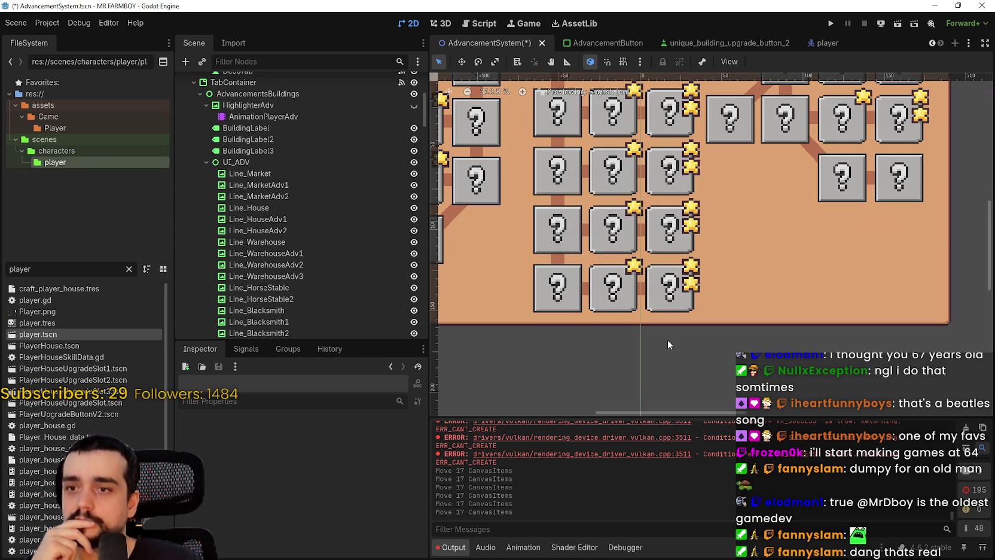
pyautogui.scroll(-2, 669, 355)
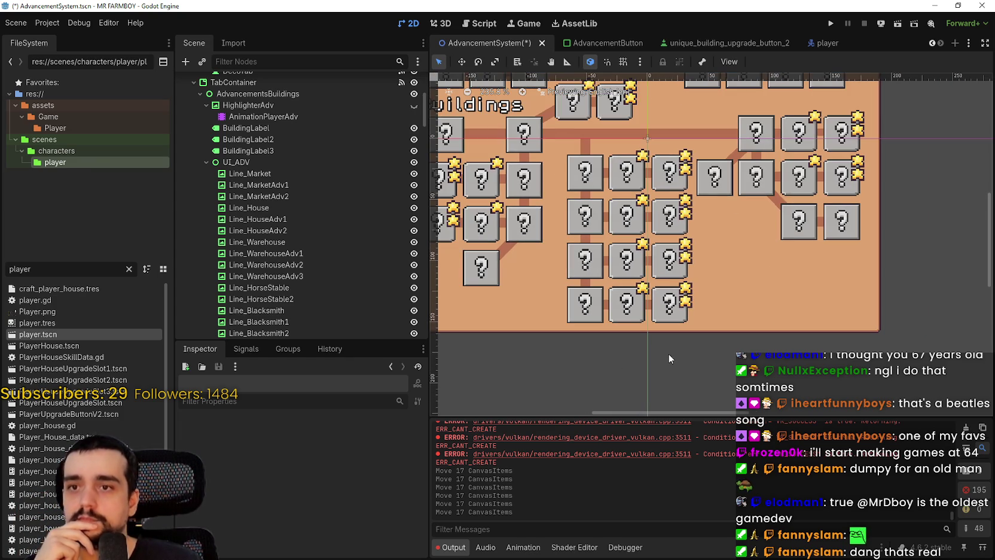
pyautogui.scroll(1, 768, 143)
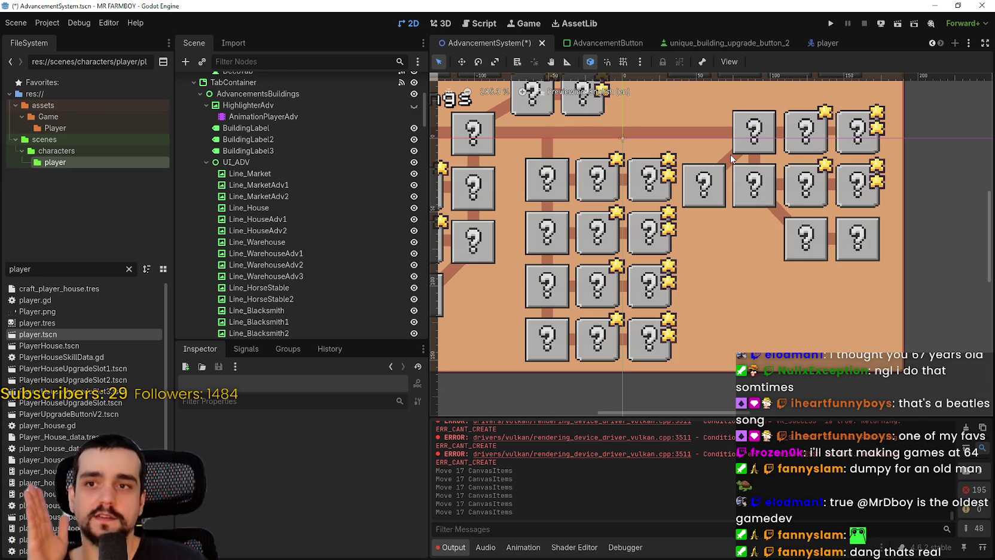
# - Inspect BarnAdvButton, the FenceAdvButtons and Line_BarnAdv3, then save the scene and run the game
pyautogui.click(730, 155)
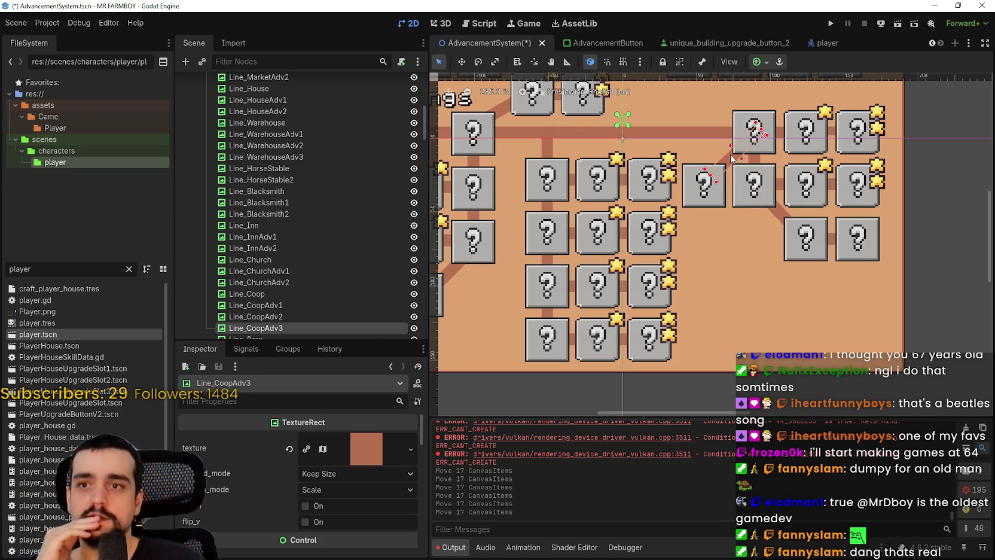
pyautogui.click(712, 193)
pyautogui.scroll(2, 802, 189)
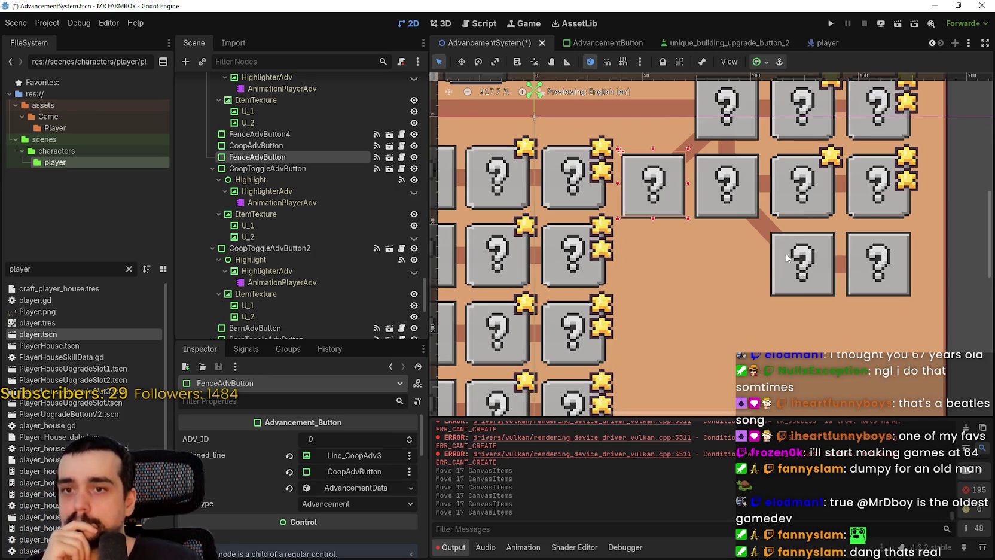
pyautogui.click(840, 268)
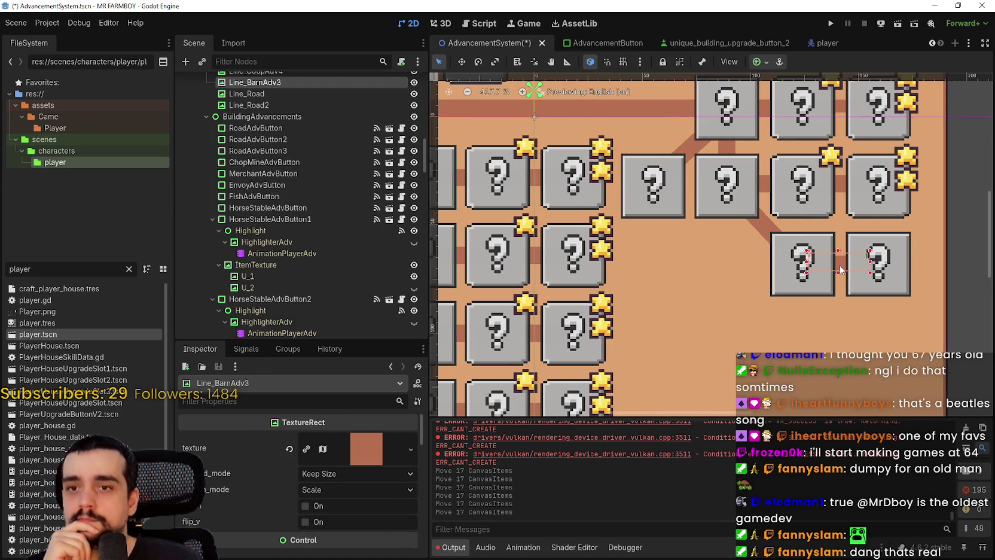
pyautogui.scroll(-2, 839, 264)
pyautogui.click(859, 287)
pyautogui.scroll(-1, 850, 285)
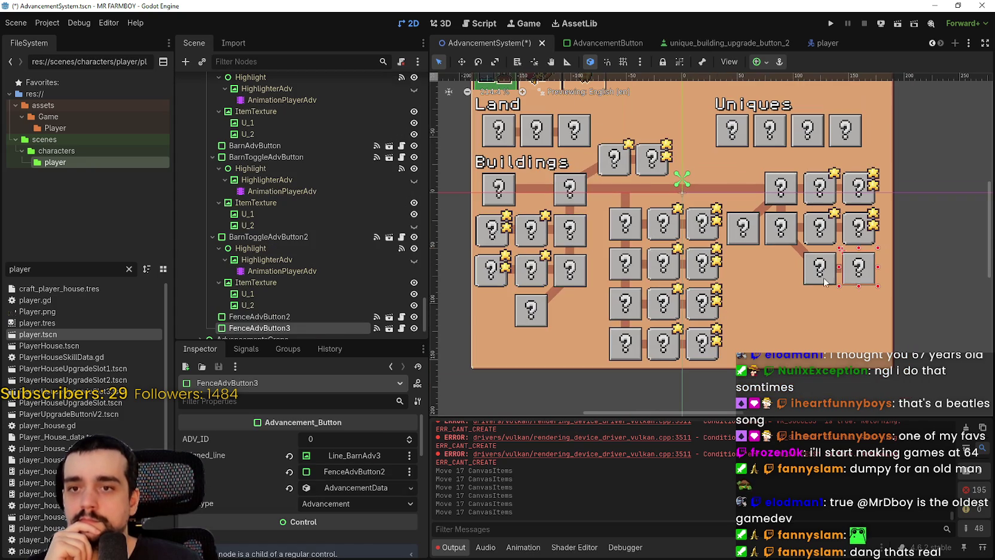
pyautogui.click(813, 281)
pyautogui.scroll(2, 812, 281)
pyautogui.scroll(-2, 812, 281)
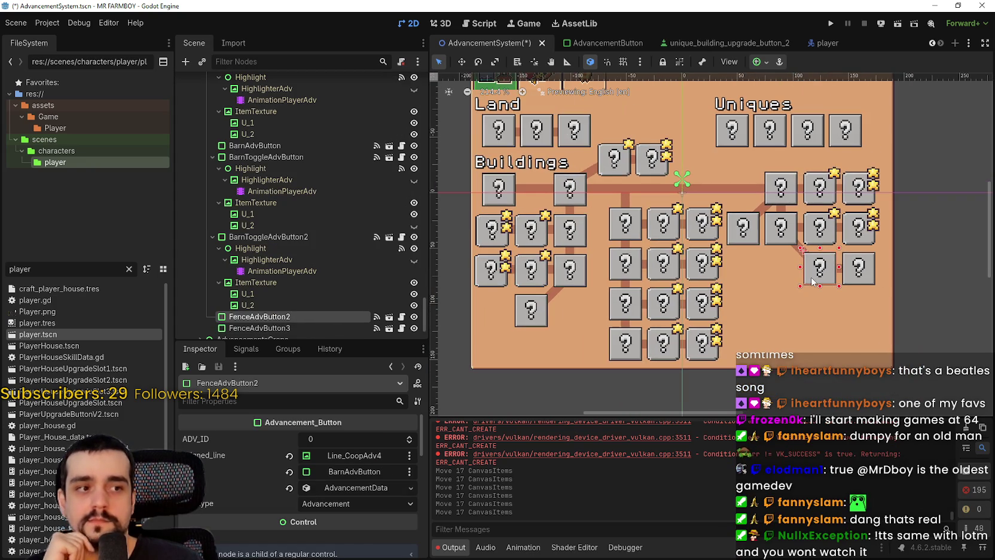
pyautogui.scroll(-1, 812, 281)
pyautogui.click(828, 384)
pyautogui.scroll(1, 846, 345)
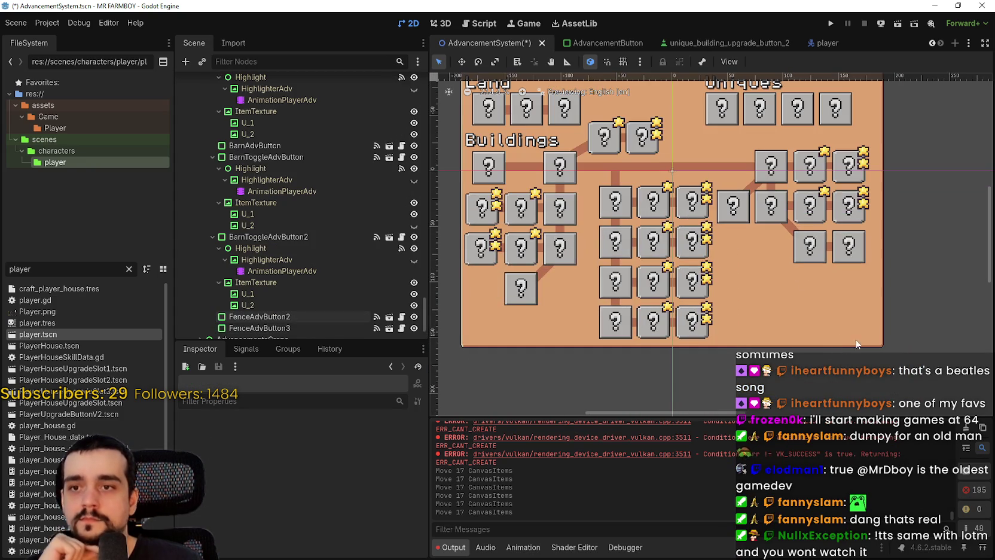
pyautogui.scroll(1, 708, 204)
pyautogui.scroll(-2, 707, 204)
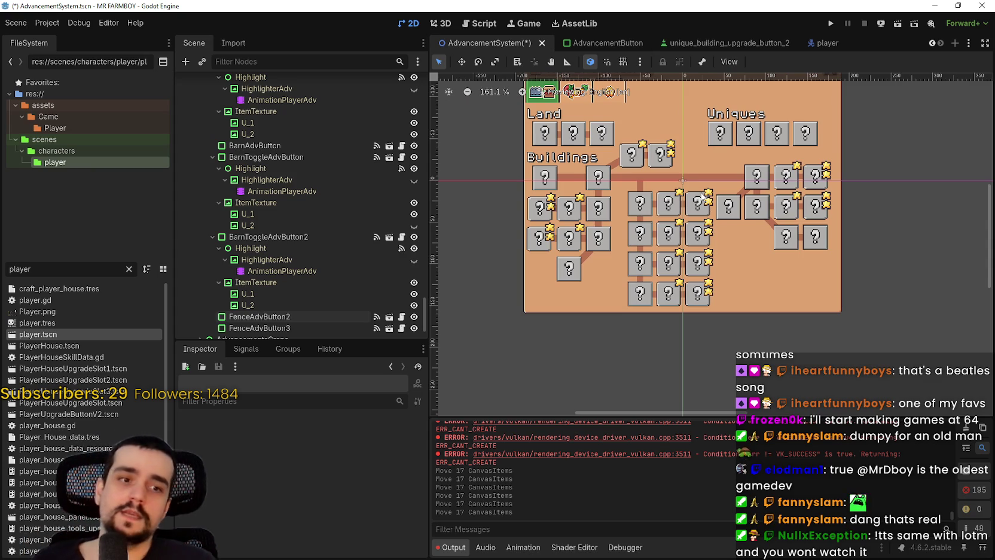
pyautogui.scroll(1, 703, 198)
pyautogui.hotkey('ctrl', 's')
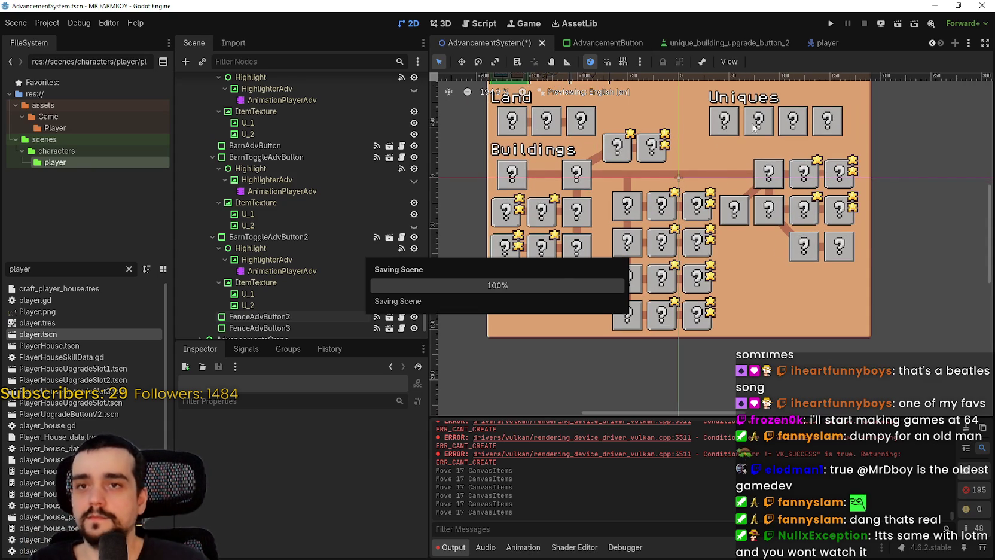
pyautogui.click(831, 23)
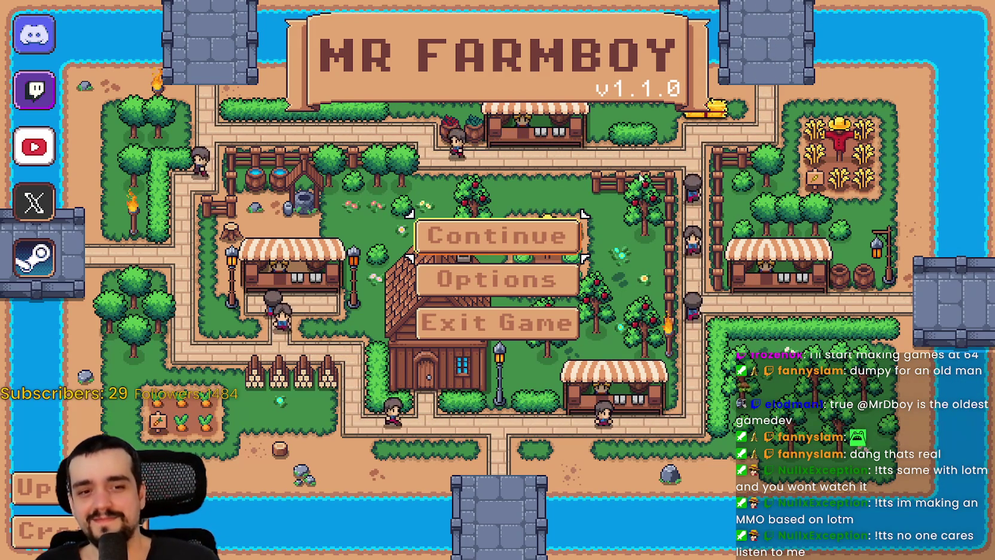
# - Continue from the title screen and load the Save 1 (Normal) world
pyautogui.click(491, 235)
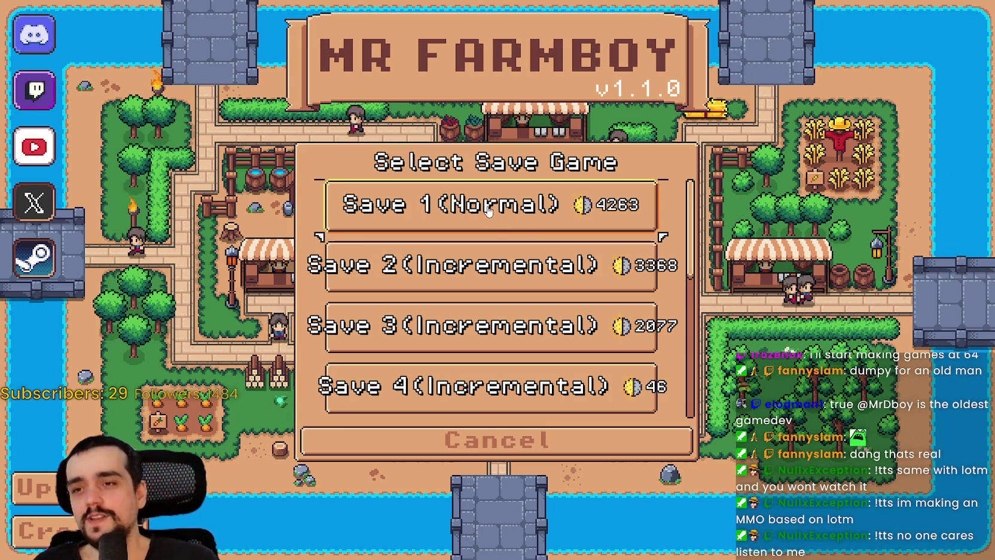
pyautogui.click(427, 206)
pyautogui.click(427, 220)
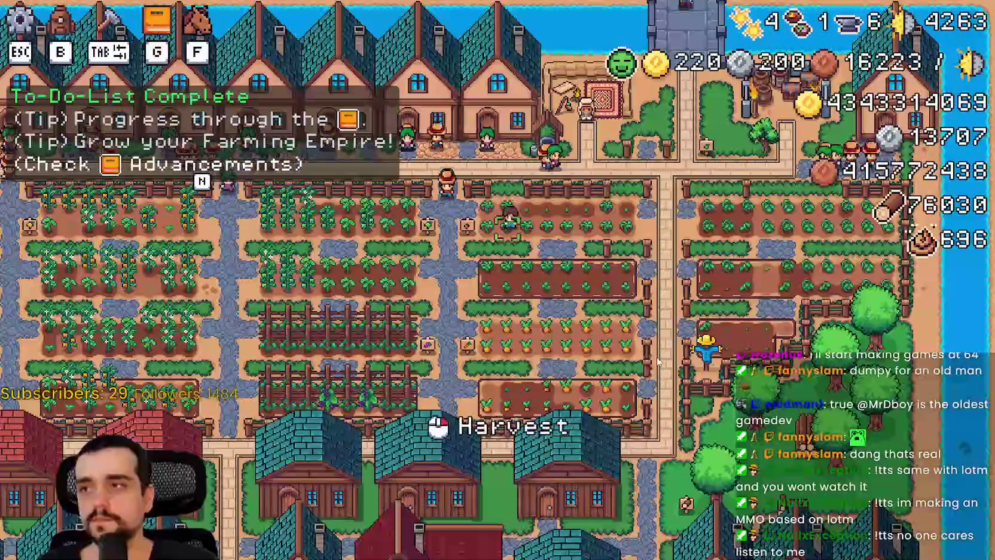
# - Open Advancements with G, read the crops, land and trees upgrade cards, then go to Workers
pyautogui.press('g')
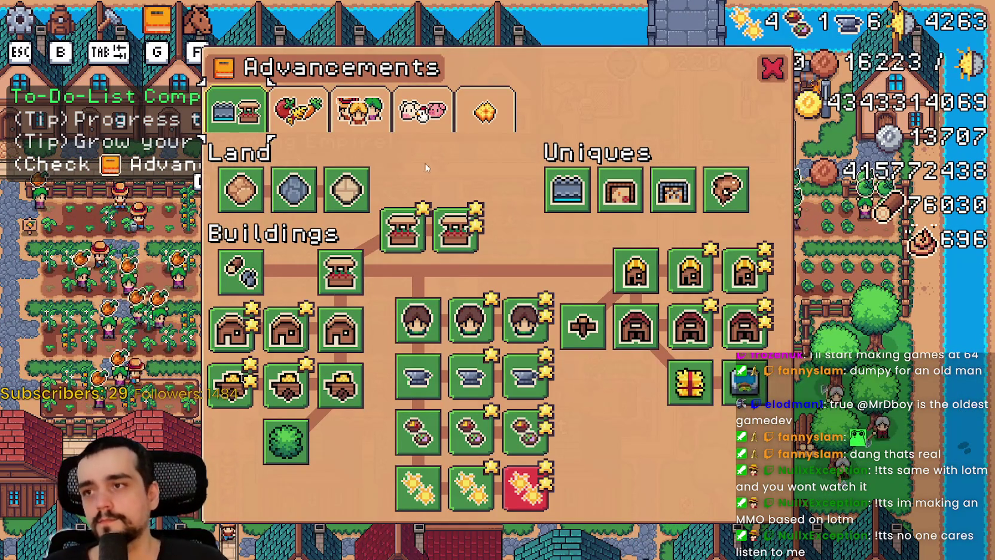
pyautogui.click(288, 107)
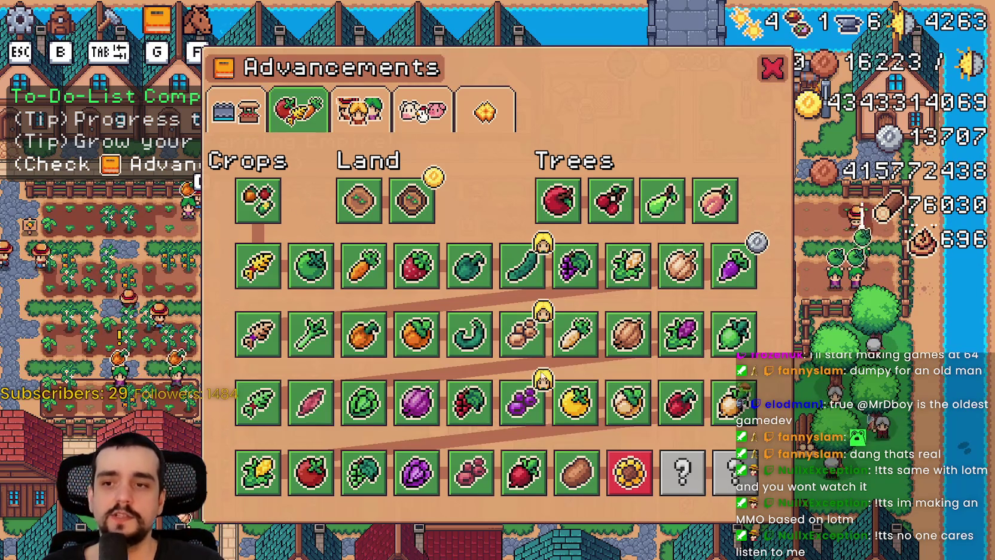
pyautogui.moveTo(671, 407)
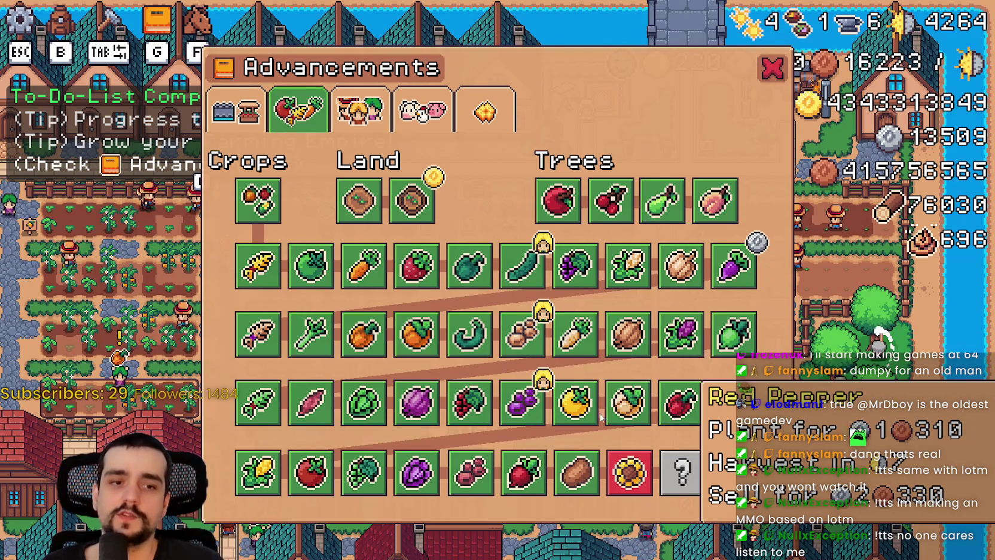
pyautogui.moveTo(732, 350)
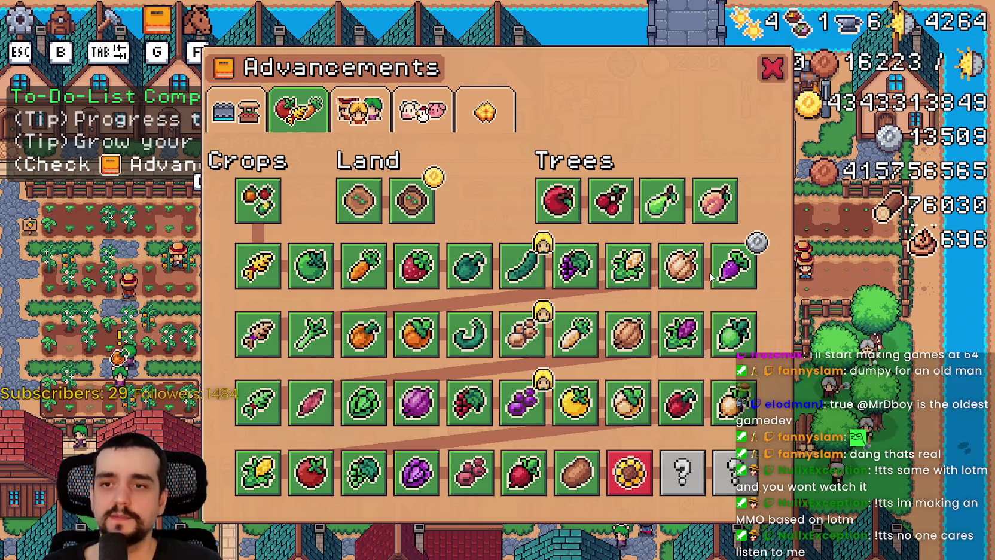
pyautogui.moveTo(684, 267)
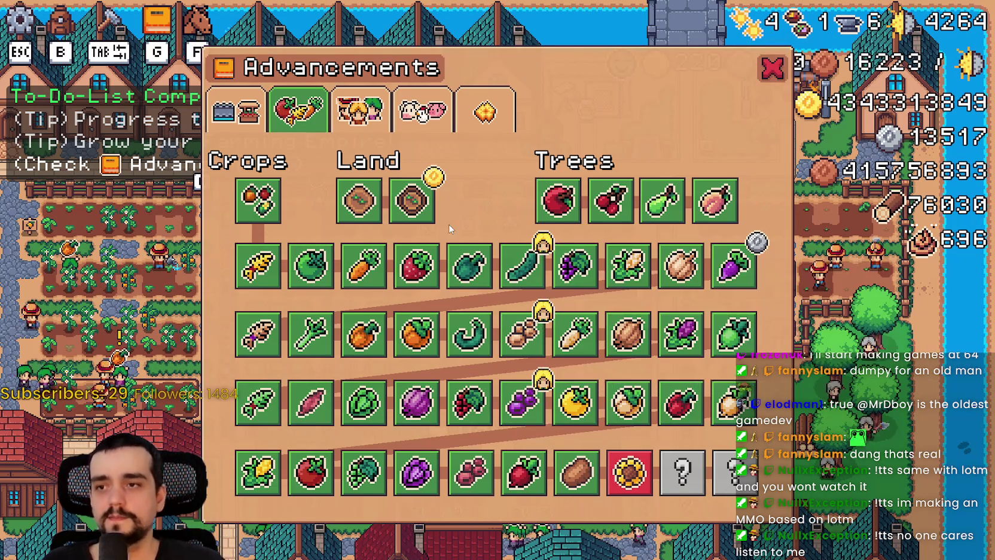
pyautogui.moveTo(478, 290)
pyautogui.moveTo(464, 339)
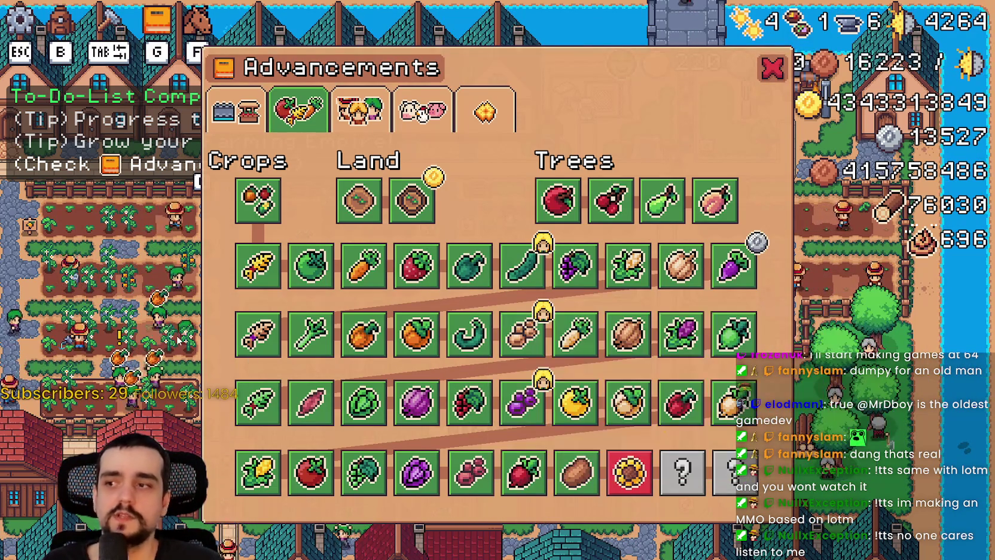
pyautogui.moveTo(263, 340)
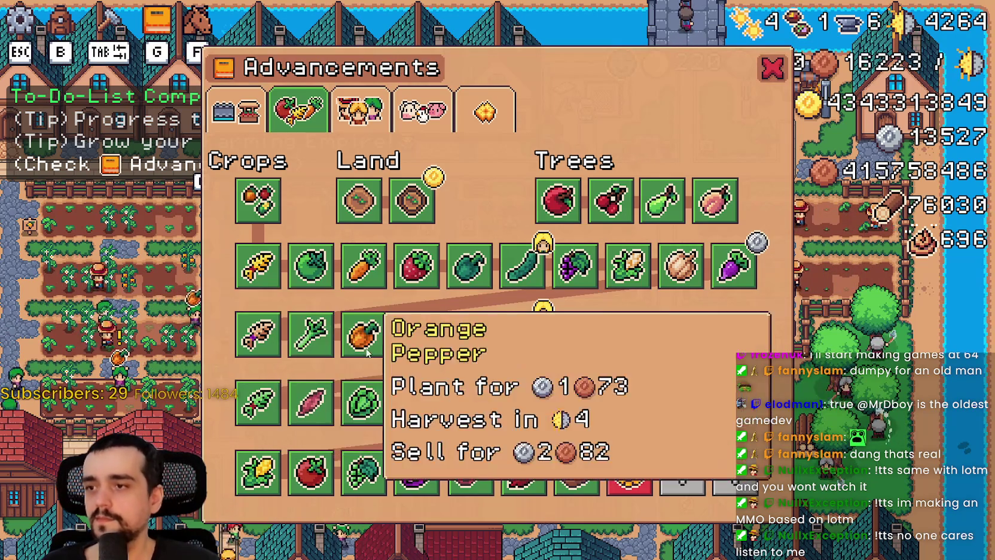
pyautogui.moveTo(379, 485)
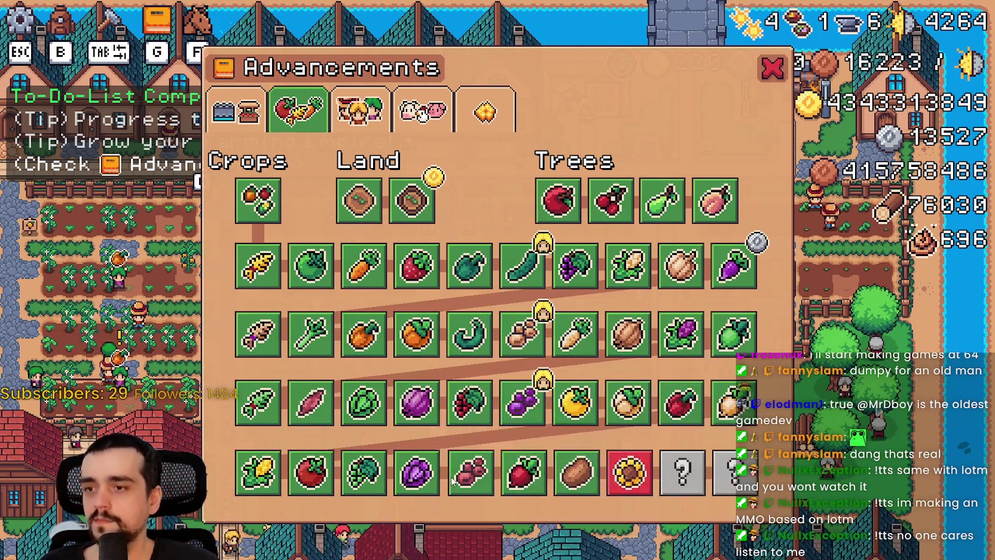
pyautogui.moveTo(629, 489)
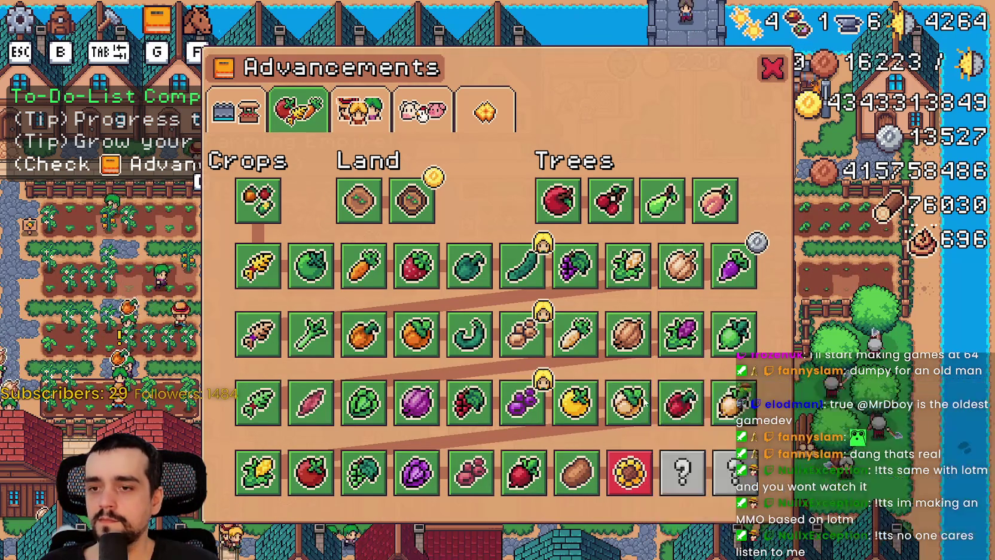
pyautogui.moveTo(716, 284)
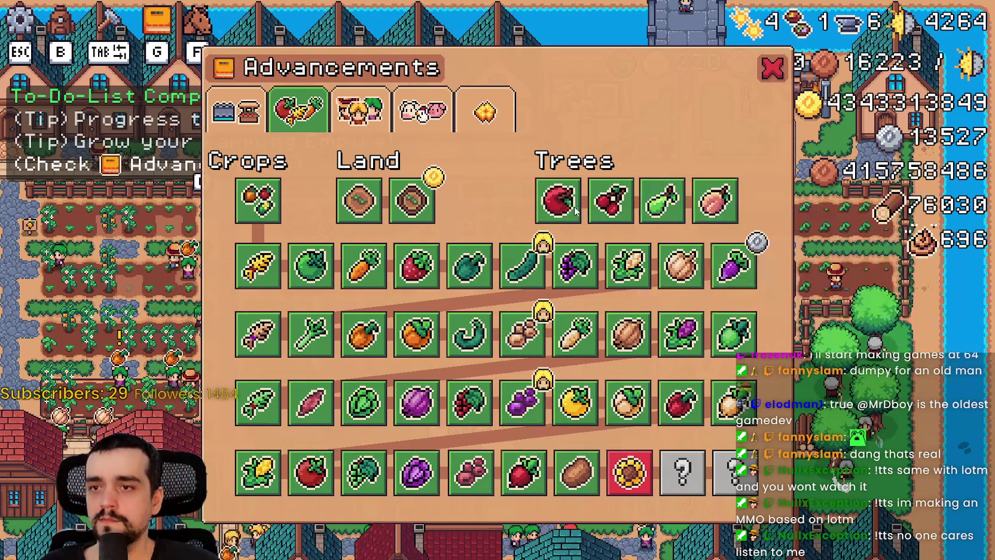
pyautogui.moveTo(423, 205)
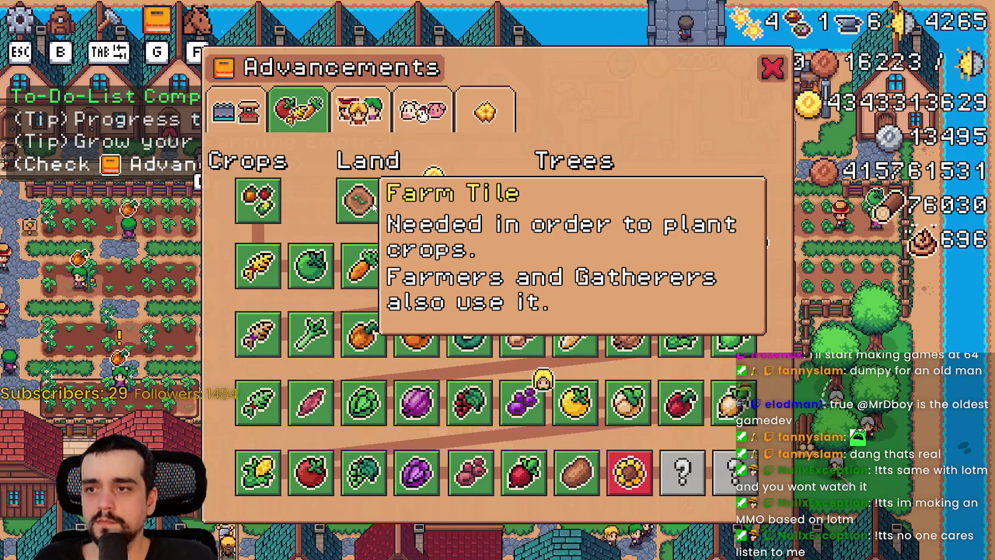
pyautogui.click(359, 111)
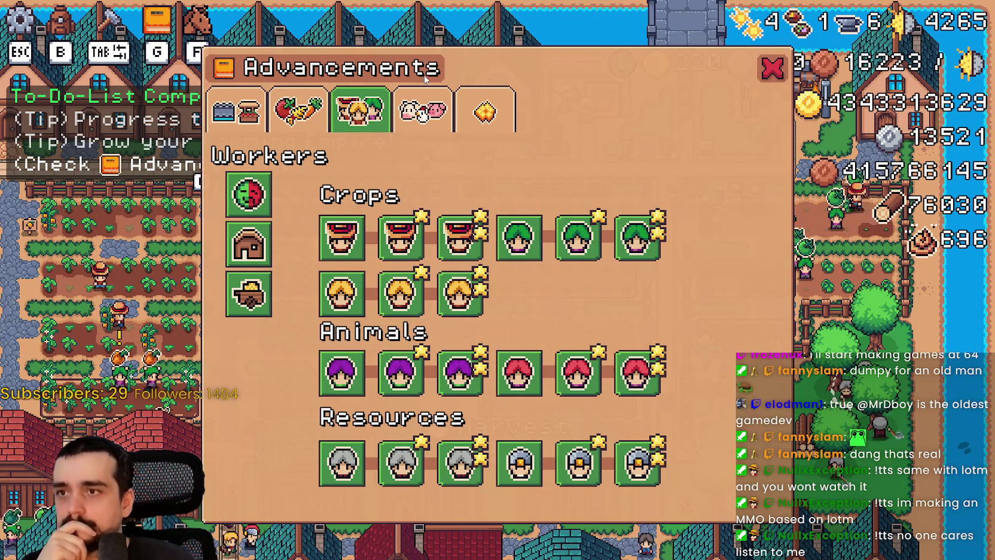
# - Open the Animals page and read the Coop and Barn upgrade cards
pyautogui.click(423, 109)
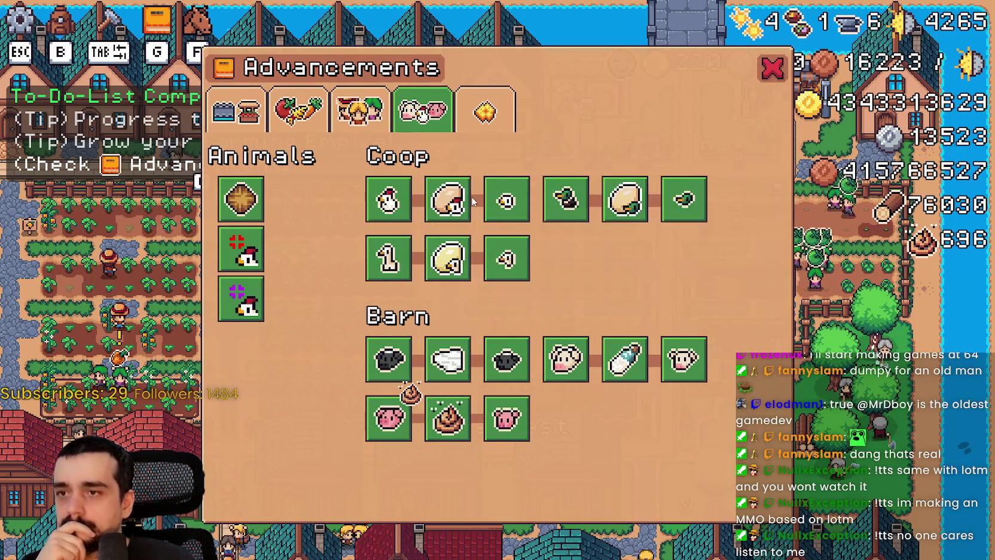
pyautogui.moveTo(463, 196)
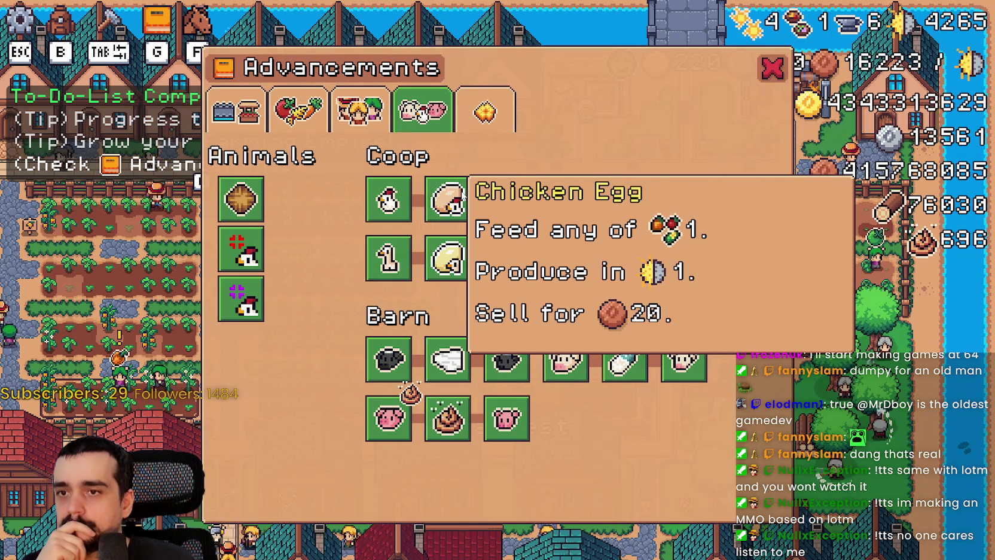
pyautogui.moveTo(500, 203)
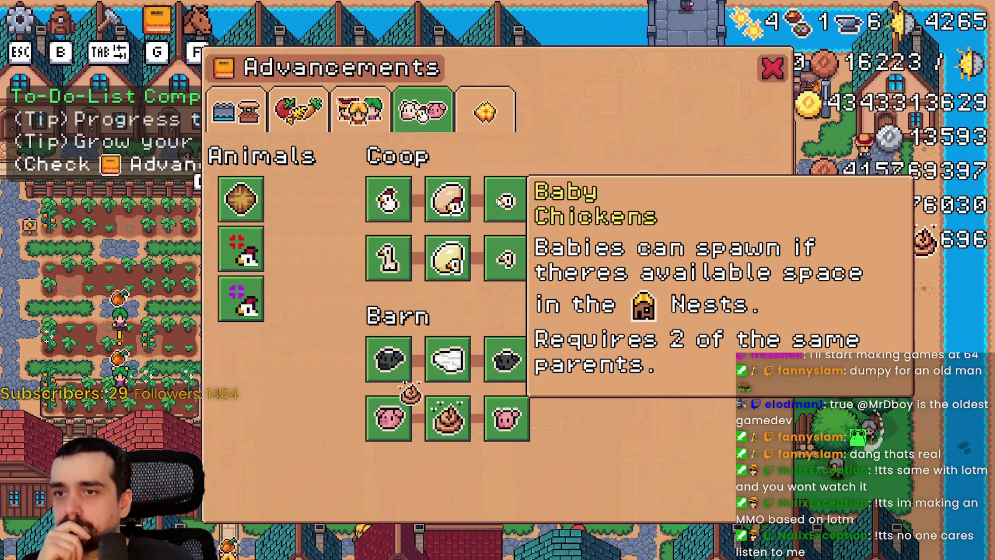
pyautogui.moveTo(565, 199)
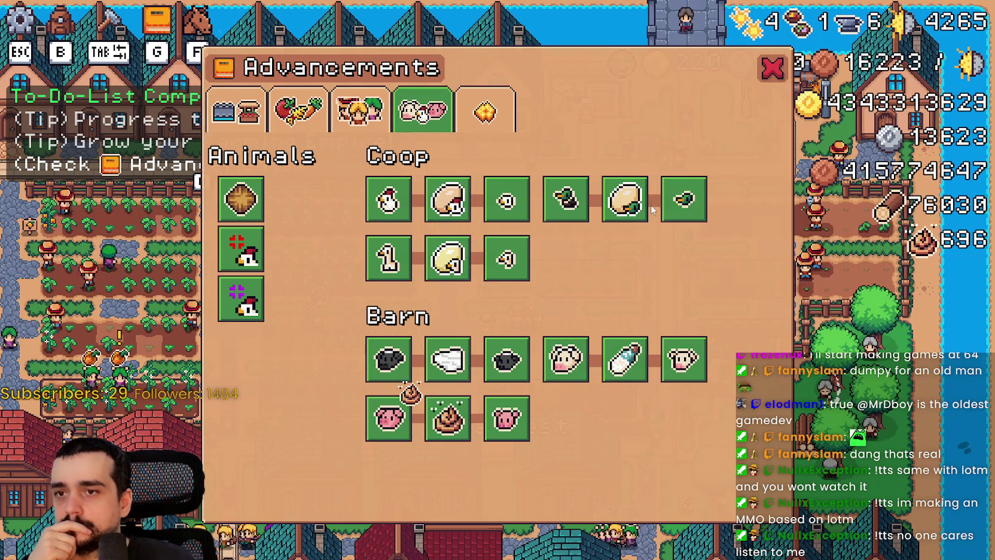
pyautogui.moveTo(685, 217)
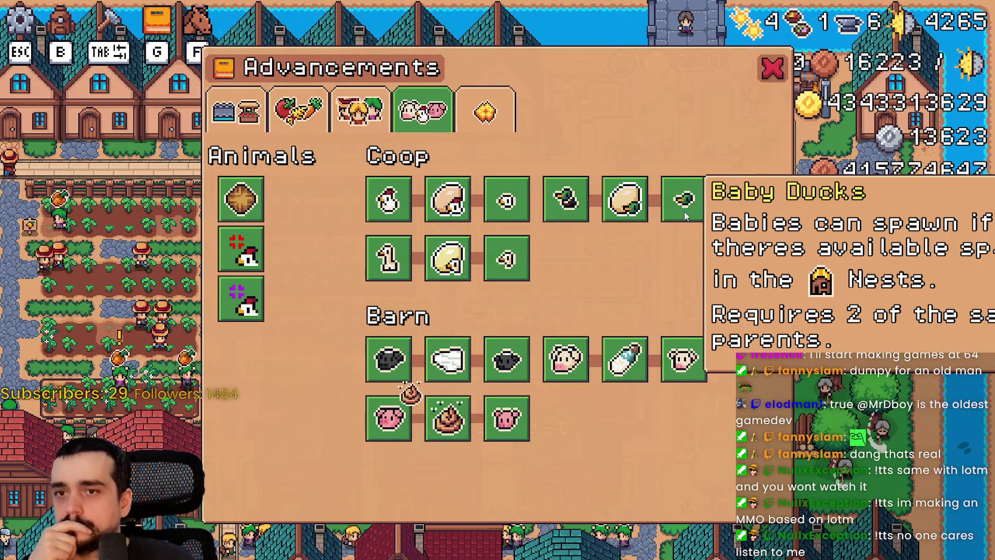
pyautogui.moveTo(699, 359)
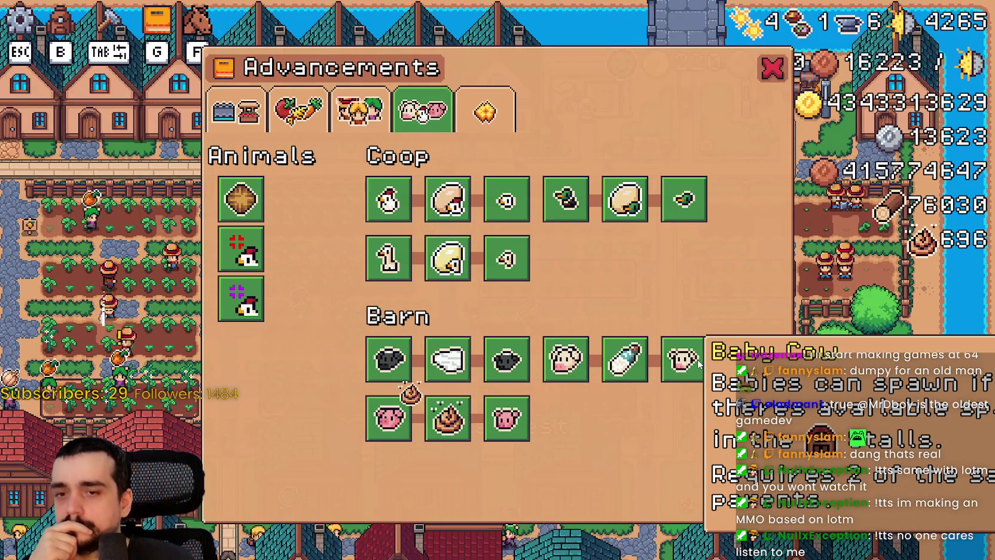
# - View the Decorations advancements page and its upgrade cards, then return to Godot
pyautogui.click(485, 111)
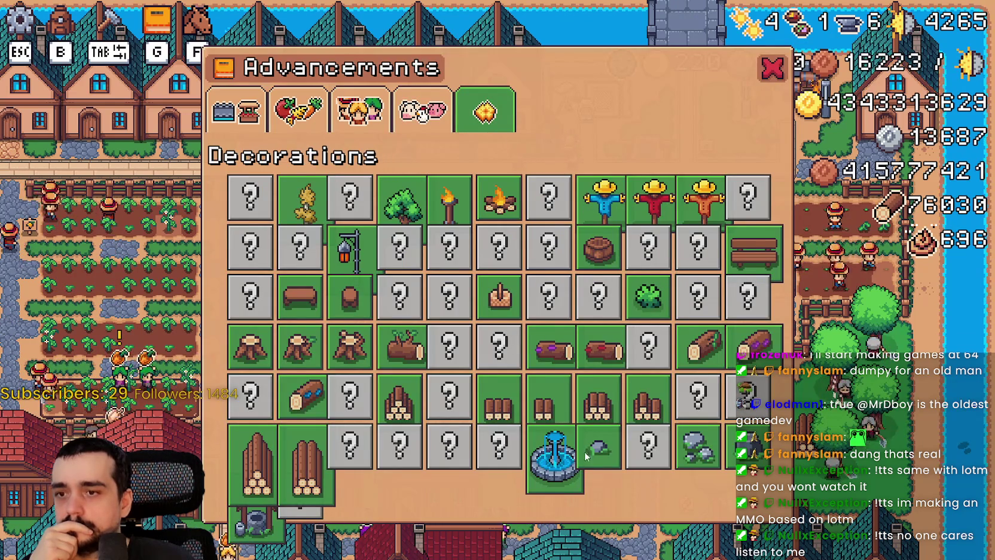
pyautogui.moveTo(565, 485)
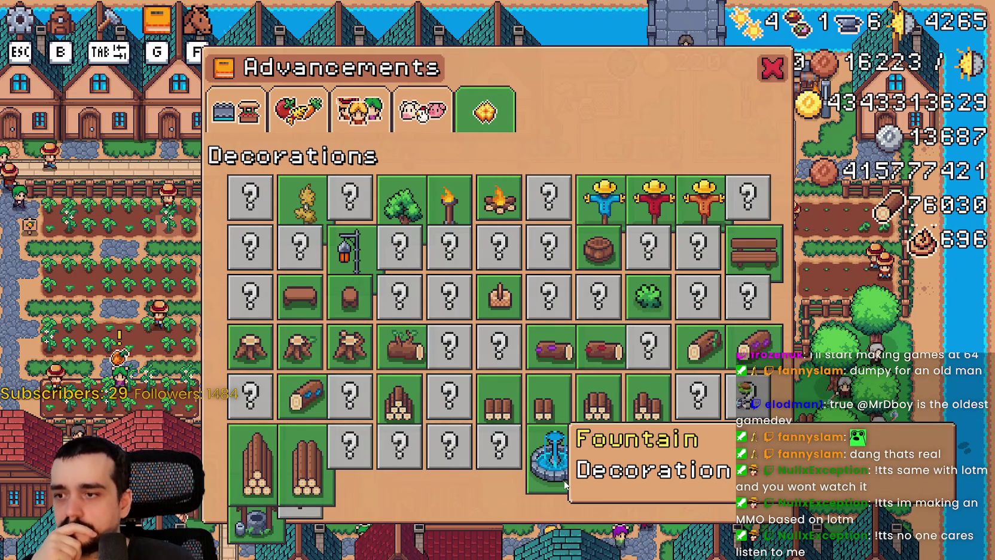
pyautogui.moveTo(252, 524)
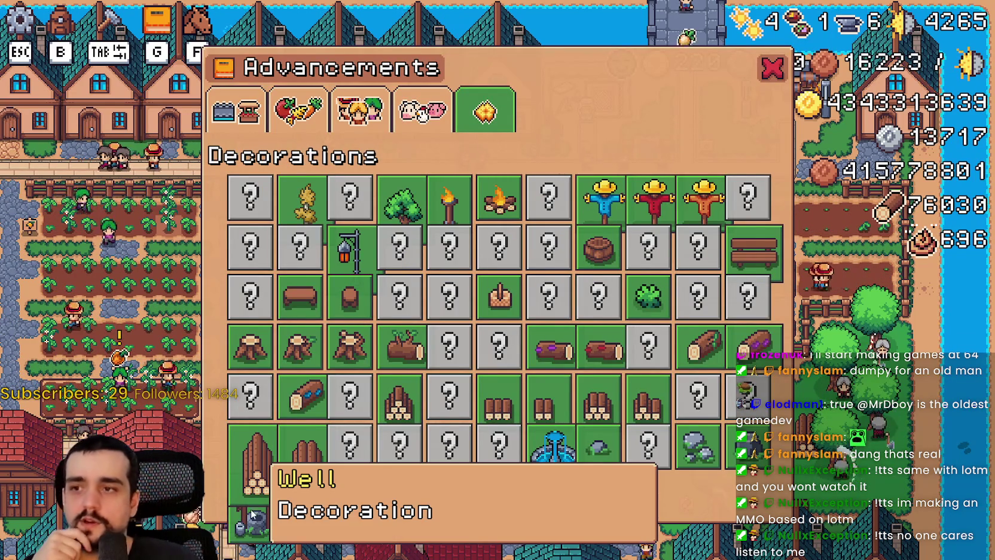
pyautogui.moveTo(349, 263)
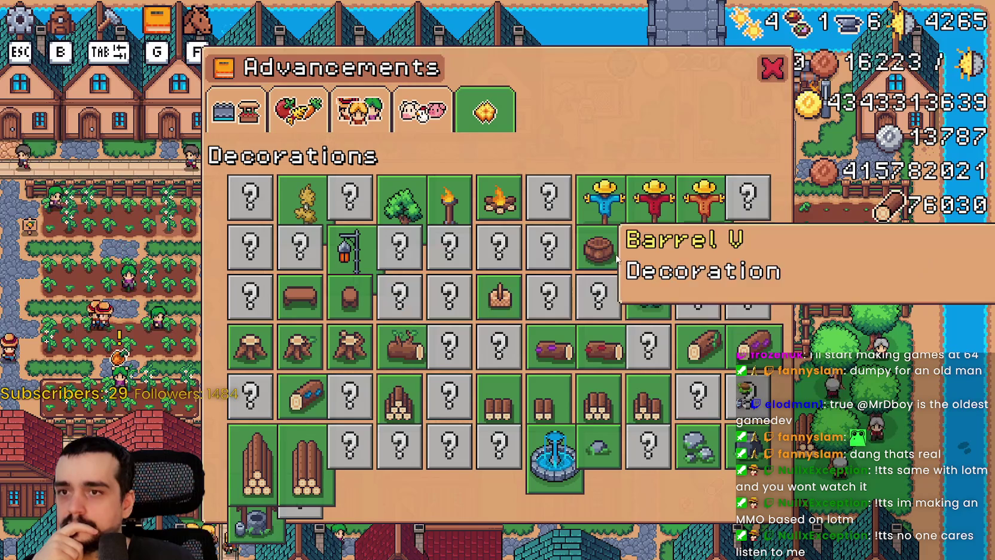
pyautogui.moveTo(707, 205)
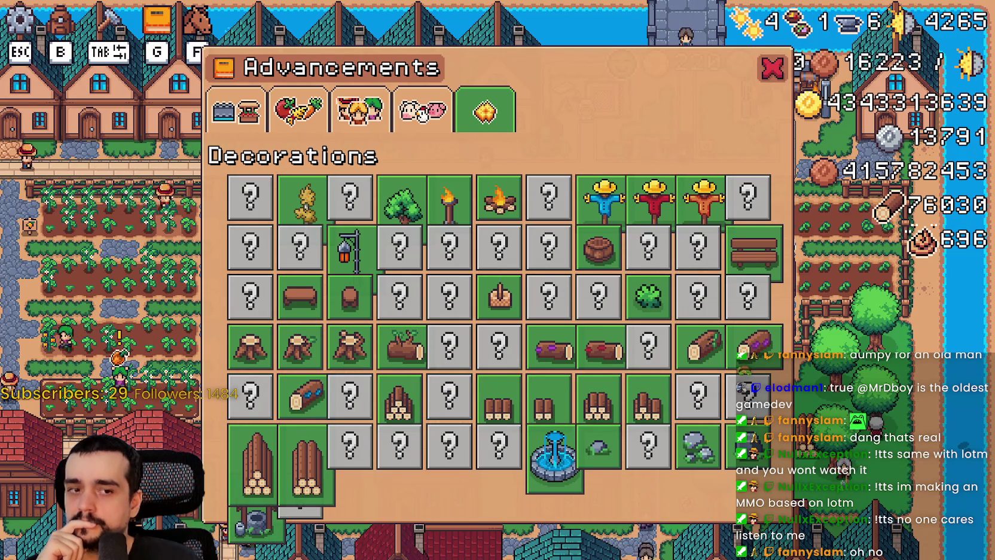
pyautogui.hotkey('alt', 'Tab')
# - Open the AdvancementButton scene and select its ItemTexture node
pyautogui.scroll(-5, 740, 161)
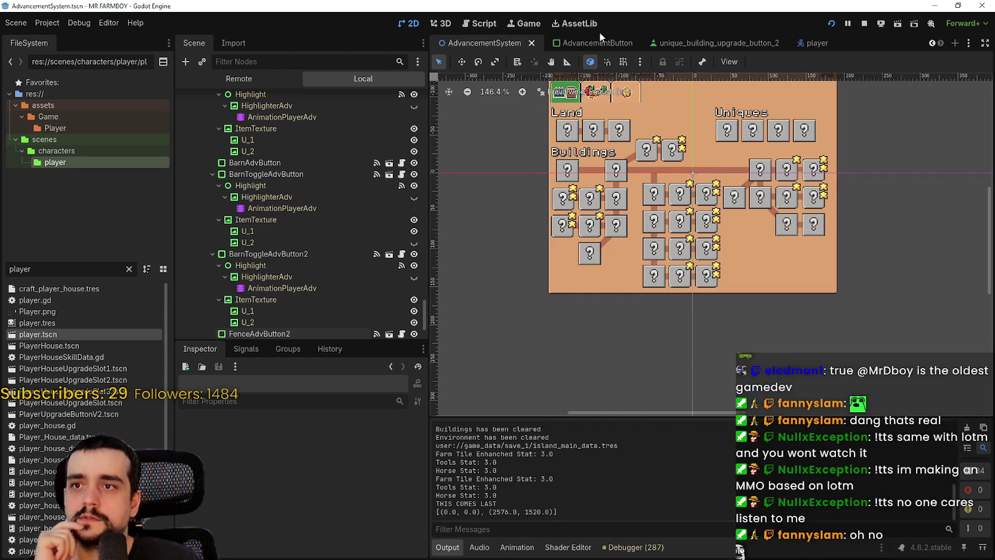
pyautogui.click(616, 43)
pyautogui.scroll(3, 759, 261)
pyautogui.scroll(-3, 758, 258)
pyautogui.scroll(-10, 281, 497)
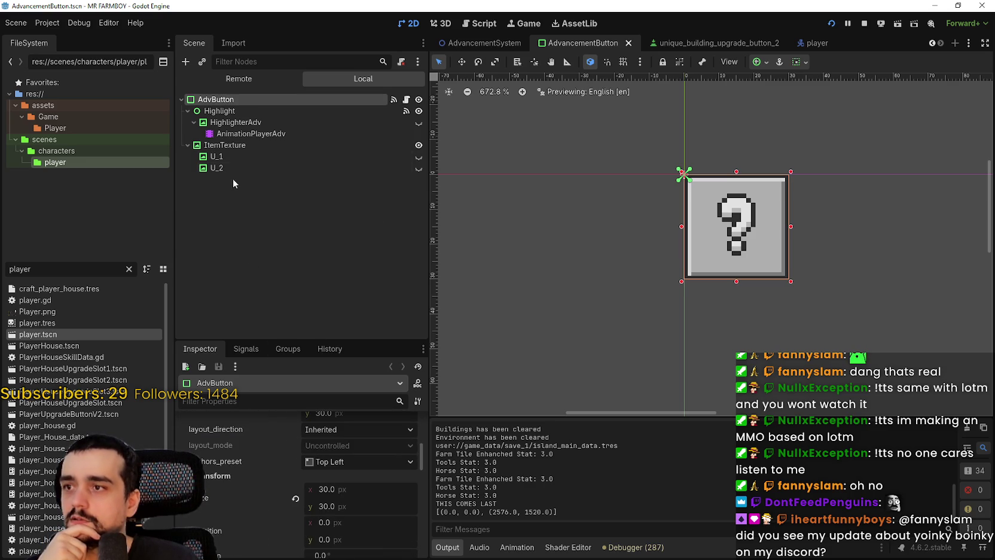
pyautogui.click(251, 145)
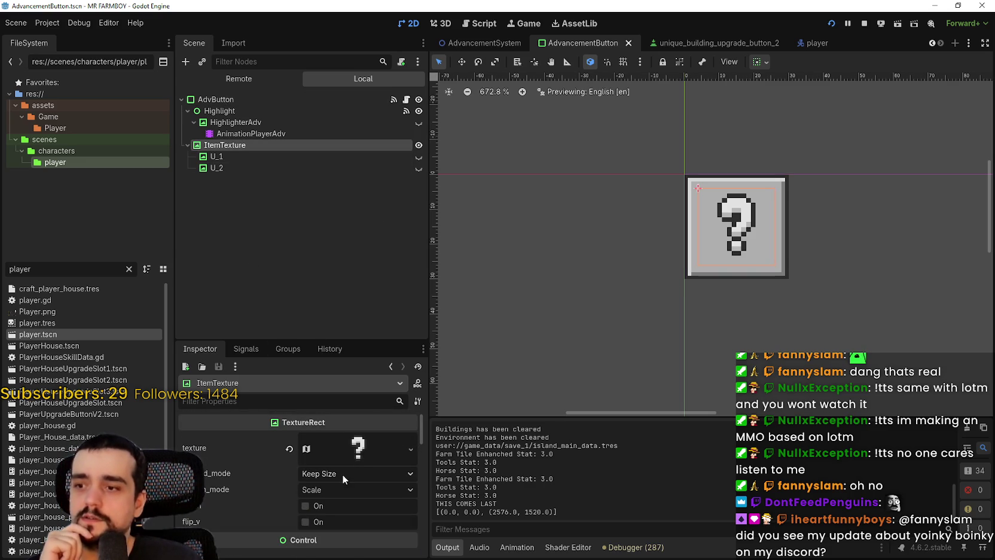
# - Set the ItemTexture's expand mode to Ignore Size
pyautogui.click(343, 474)
pyautogui.click(339, 474)
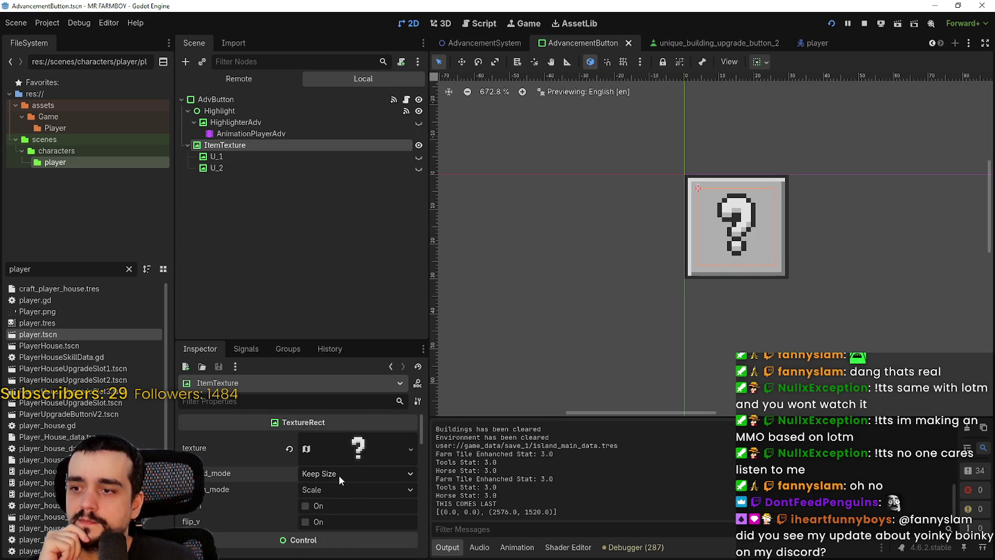
pyautogui.click(338, 475)
pyautogui.click(329, 503)
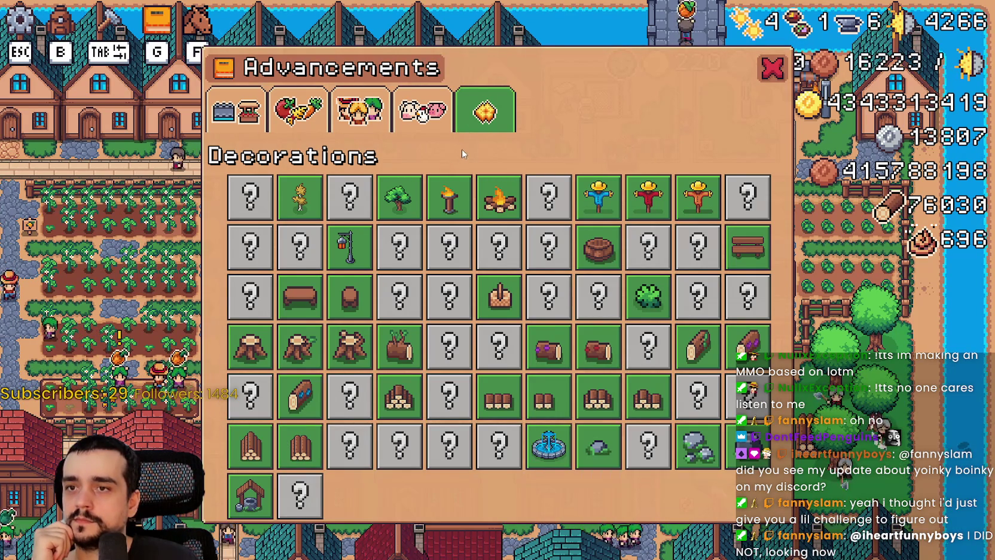
# - Check the Animals, Workers, Crops, Land/Buildings and Decorations pages, then return to Godot
pyautogui.click(429, 128)
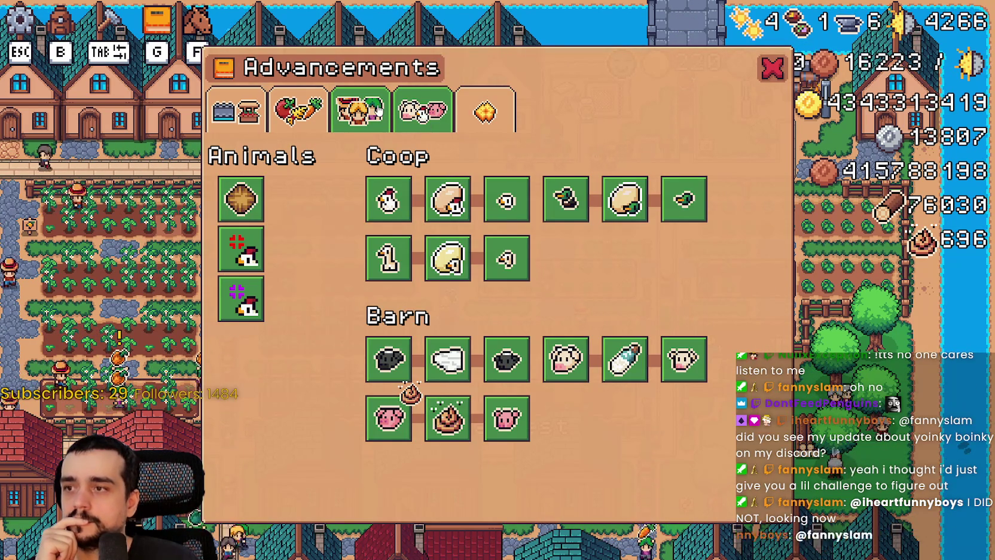
pyautogui.click(379, 110)
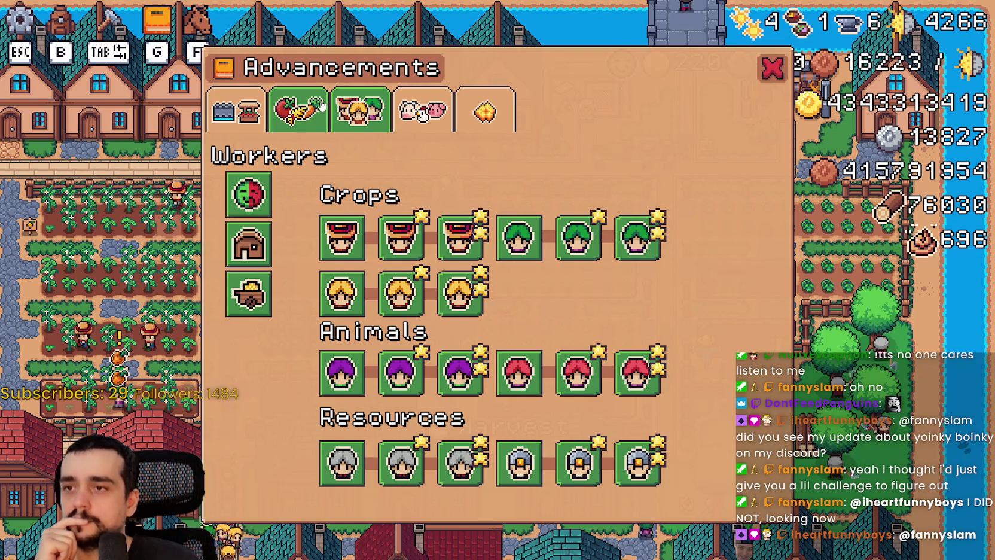
pyautogui.click(284, 107)
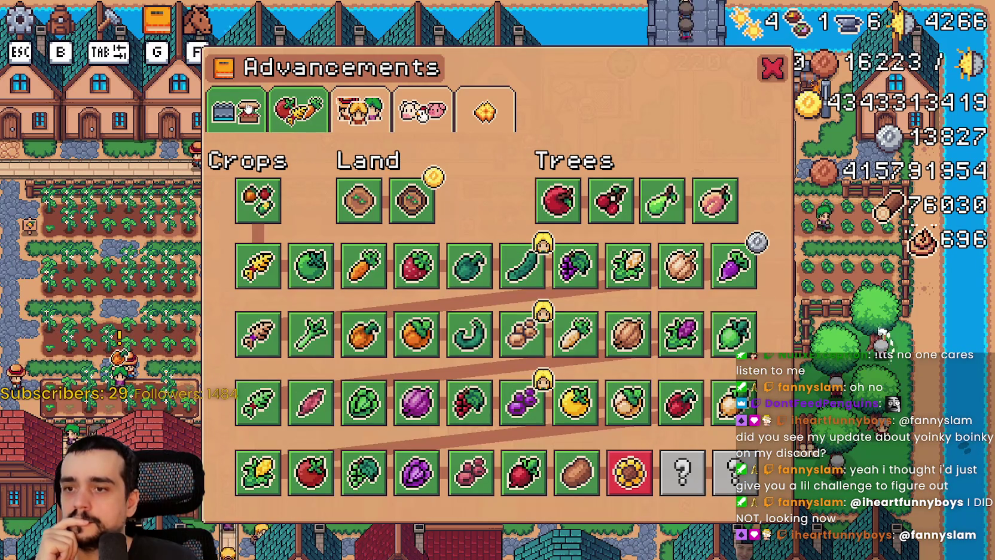
pyautogui.click(259, 108)
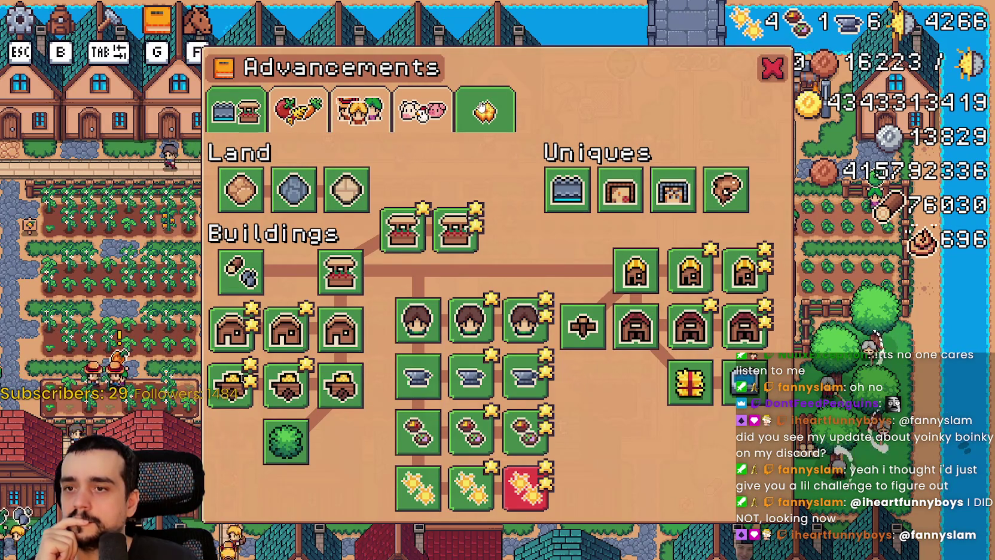
pyautogui.click(482, 108)
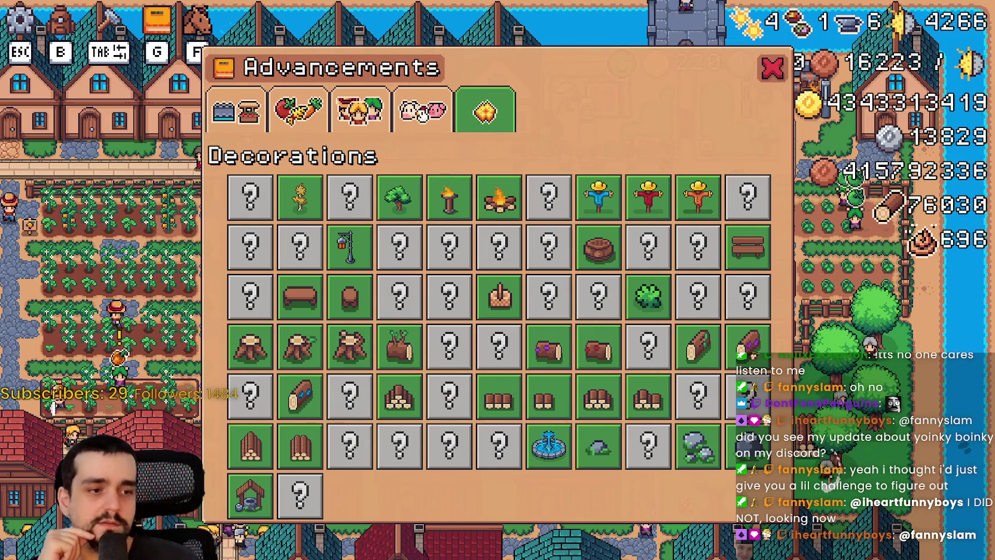
pyautogui.hotkey('alt', 'Tab')
pyautogui.click(337, 476)
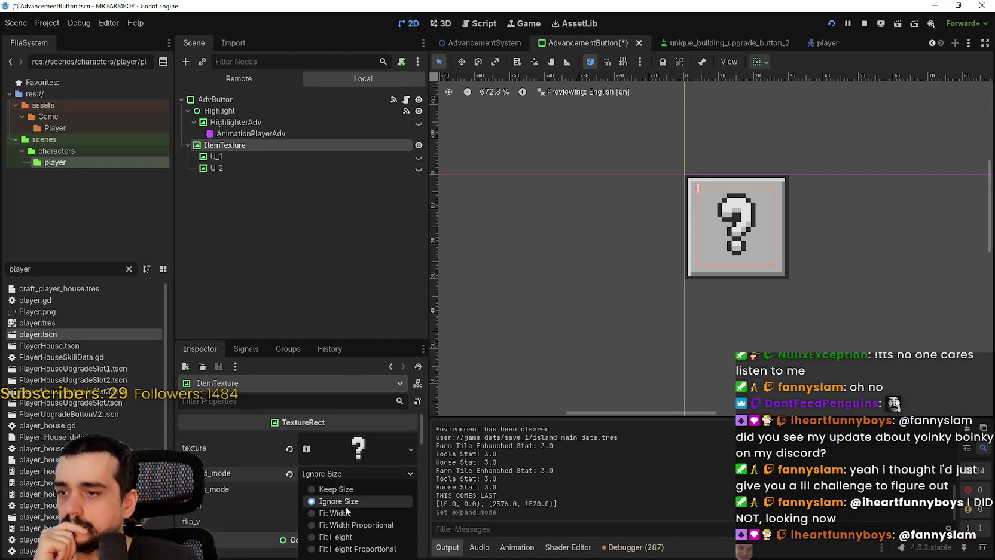
# - Compare Fit Width Proportional and Fit Height Proportional expand modes in-game, then revert to Ignore Size
pyautogui.click(371, 525)
pyautogui.hotkey('alt', 'Tab')
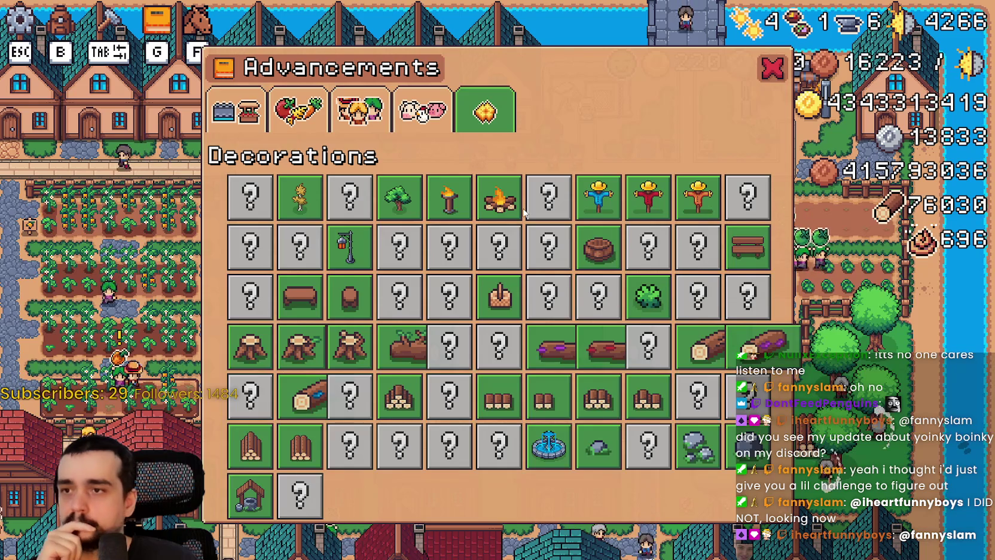
pyautogui.hotkey('alt', 'Tab')
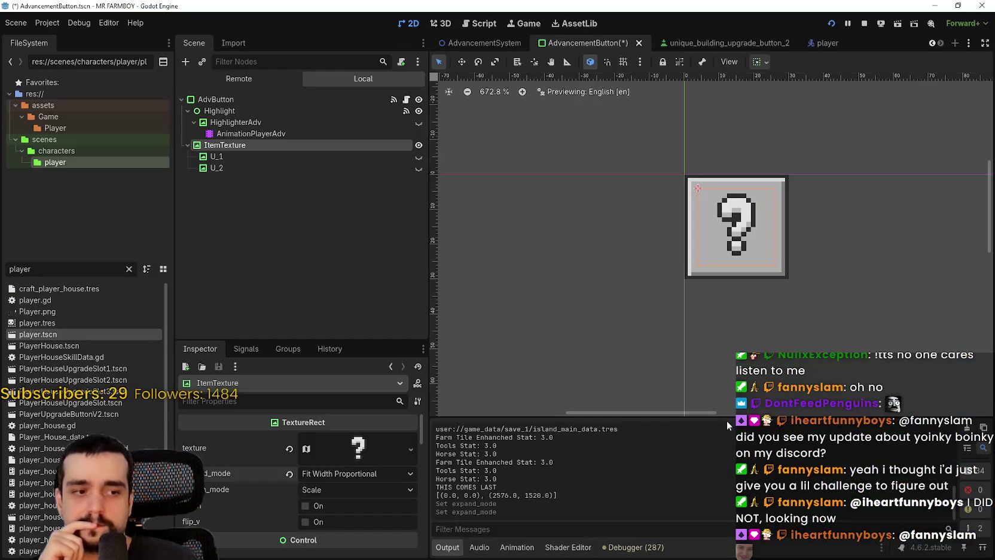
pyautogui.click(349, 475)
pyautogui.click(354, 549)
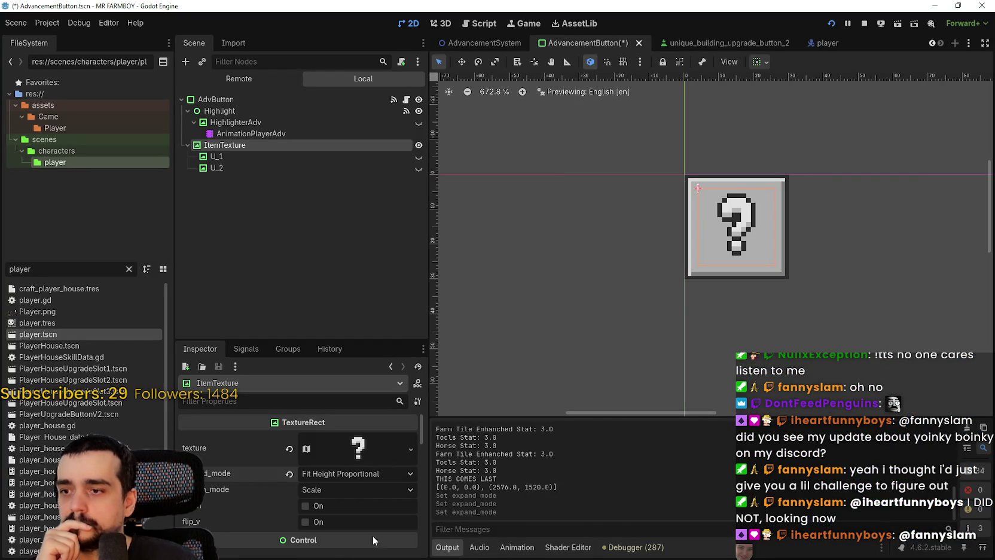
pyautogui.hotkey('alt', 'Tab')
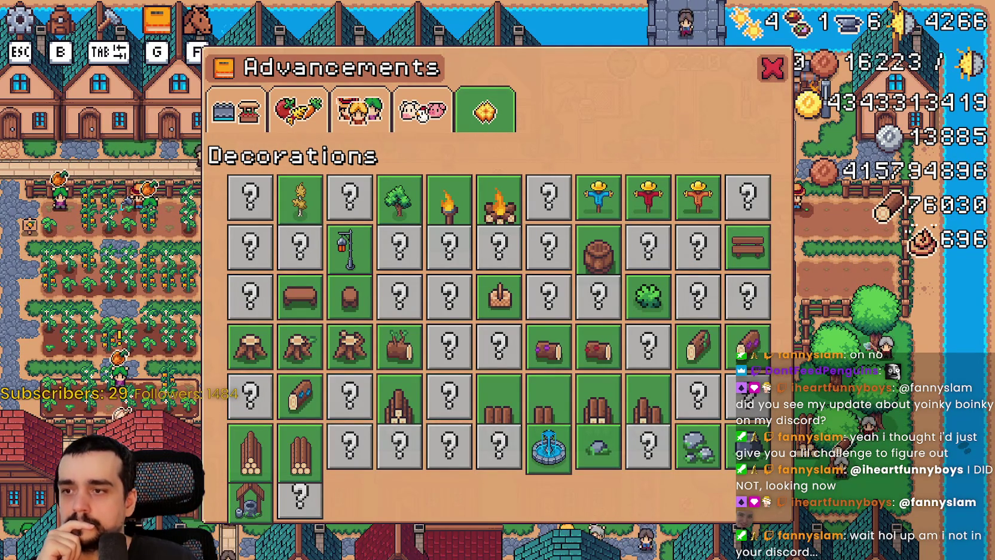
pyautogui.hotkey('alt', 'Tab')
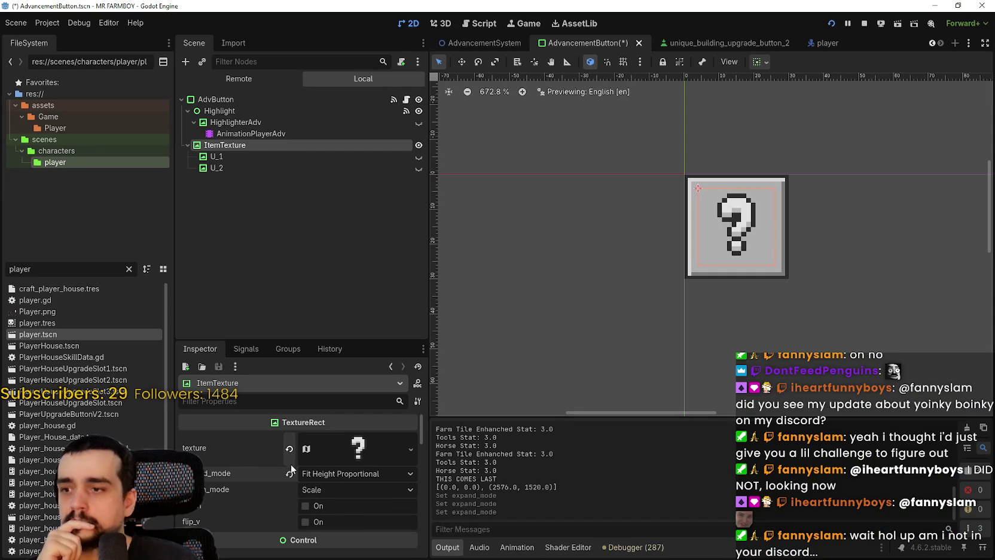
pyautogui.click(315, 474)
pyautogui.click(354, 513)
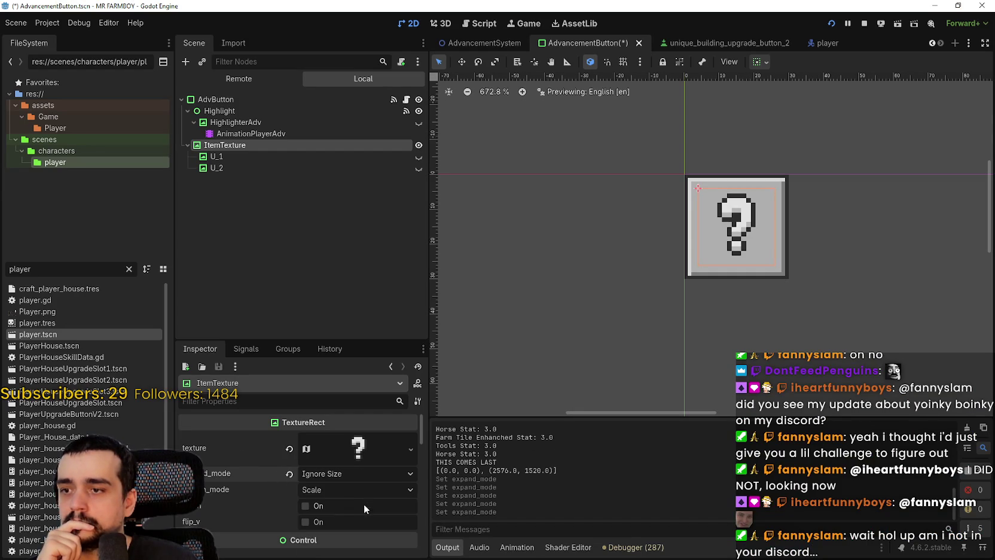
# - Set the ItemTexture stretch mode to Keep Aspect Centered and run the game with F5
pyautogui.click(354, 494)
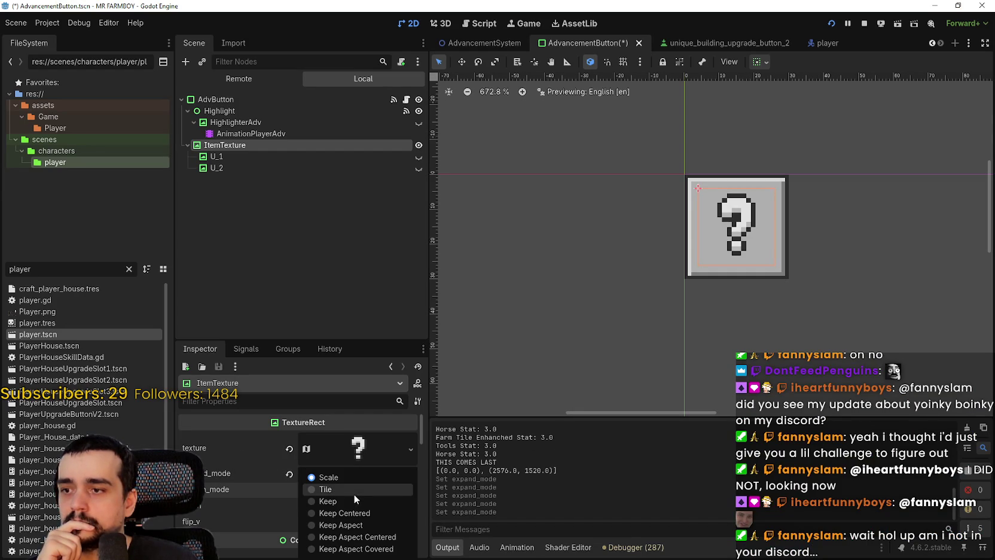
pyautogui.click(388, 537)
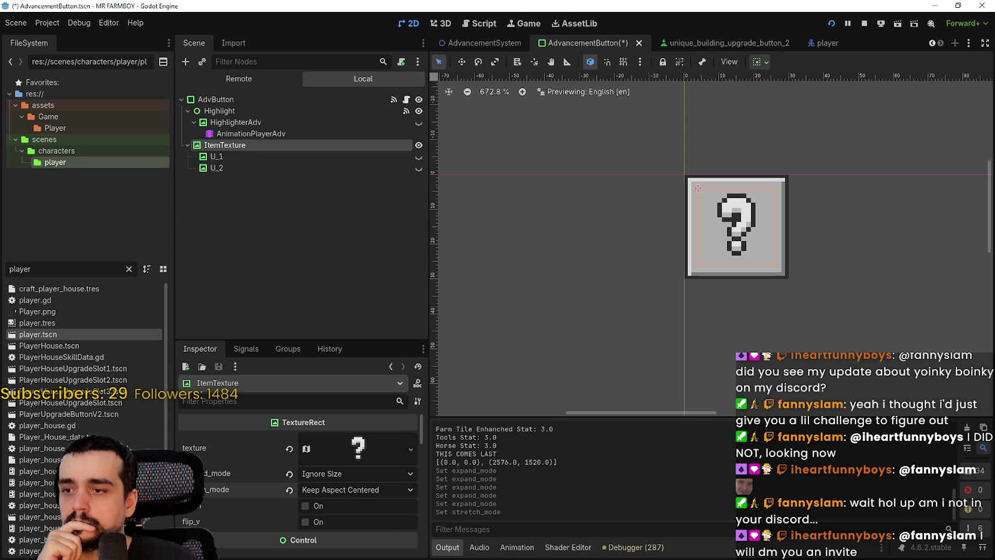
pyautogui.press('F5')
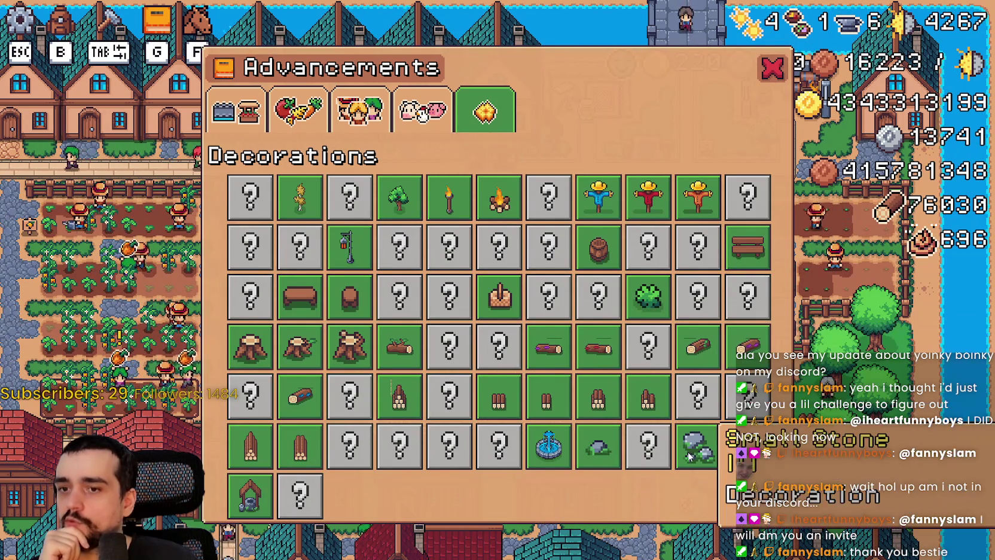
# - Review the Animals, Crops and Land/Buildings advancement pages with the new icon sizing
pyautogui.click(422, 111)
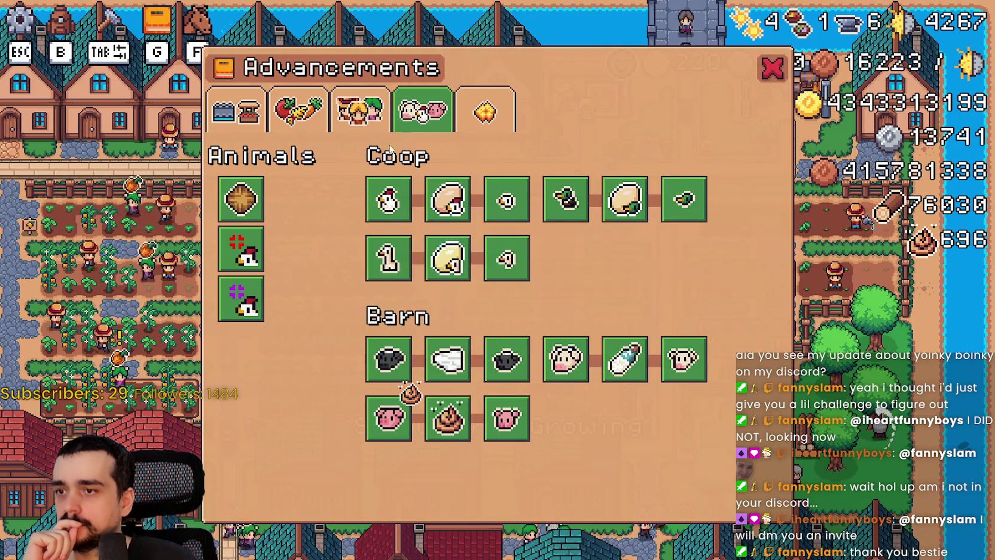
pyautogui.click(312, 117)
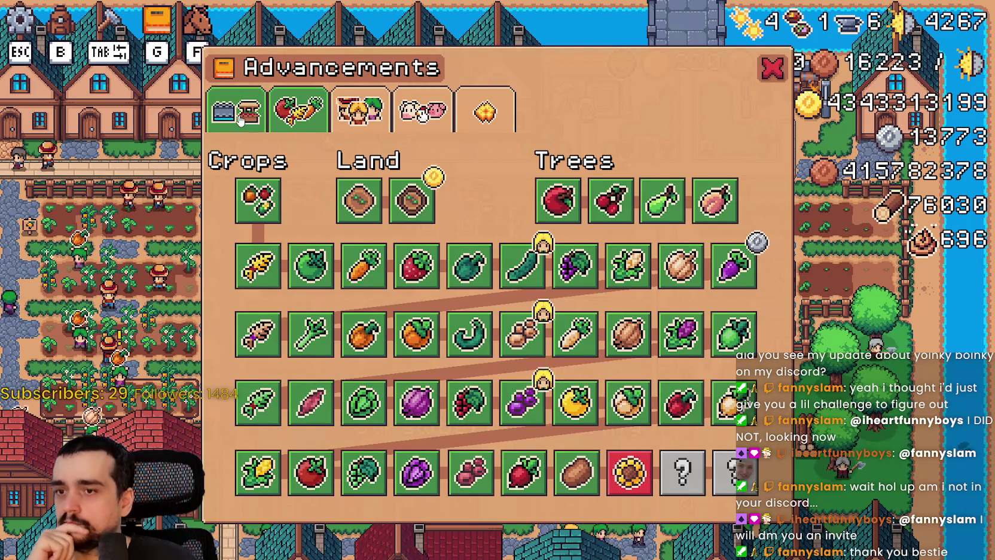
pyautogui.click(240, 119)
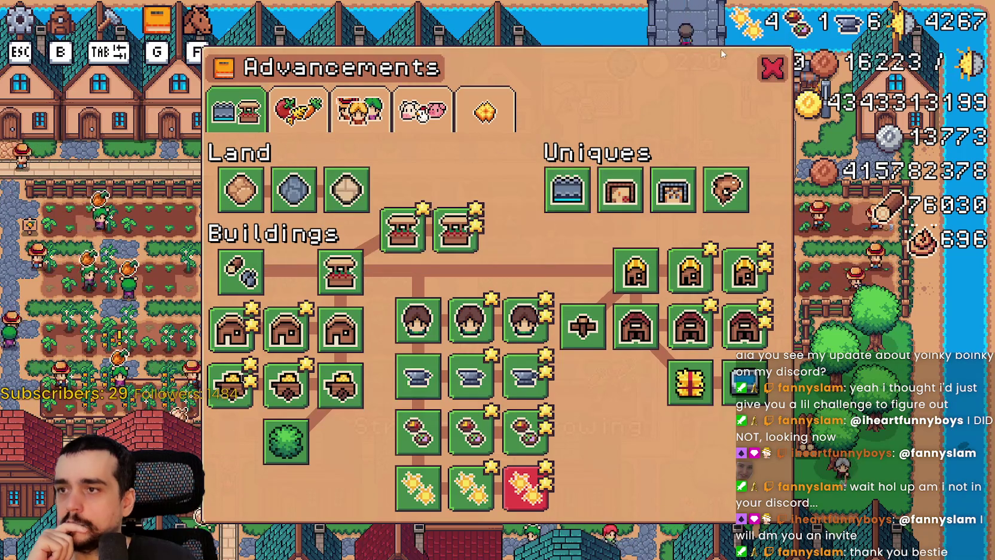
# - Close the Advancements panel, stop the game with F8, and relaunch it from the editor
pyautogui.click(770, 65)
pyautogui.press('Escape')
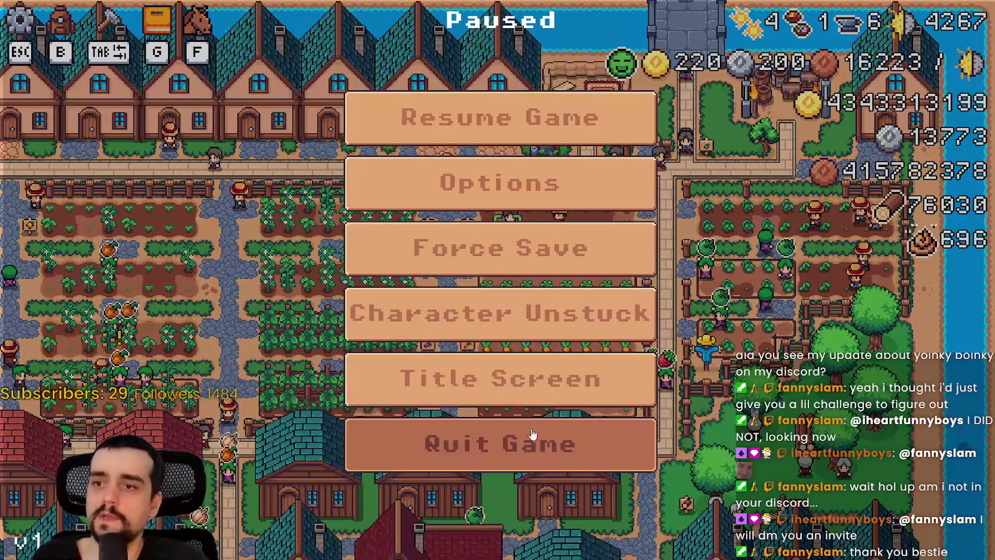
pyautogui.press('Escape')
pyautogui.press('F8')
pyautogui.click(833, 24)
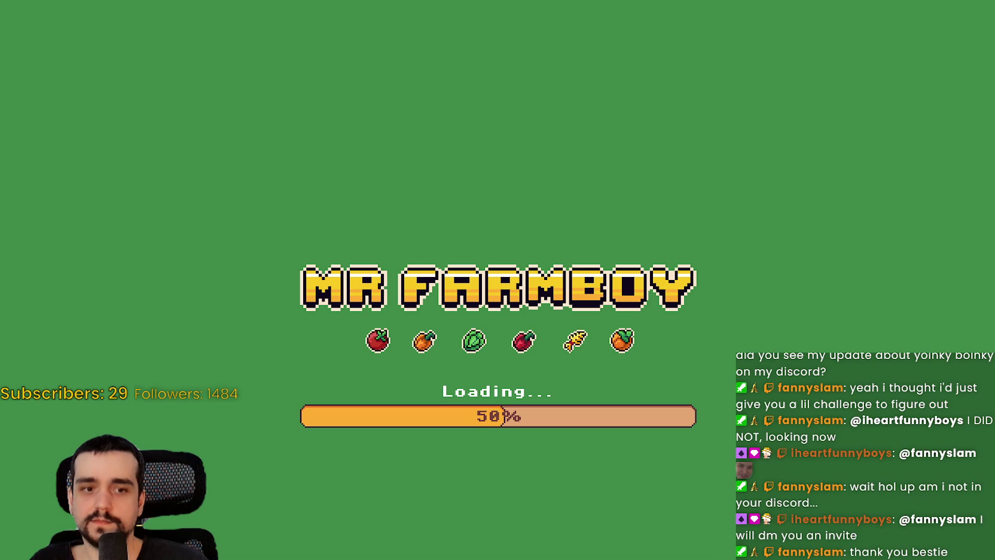
pyautogui.hotkey('alt', 'Tab')
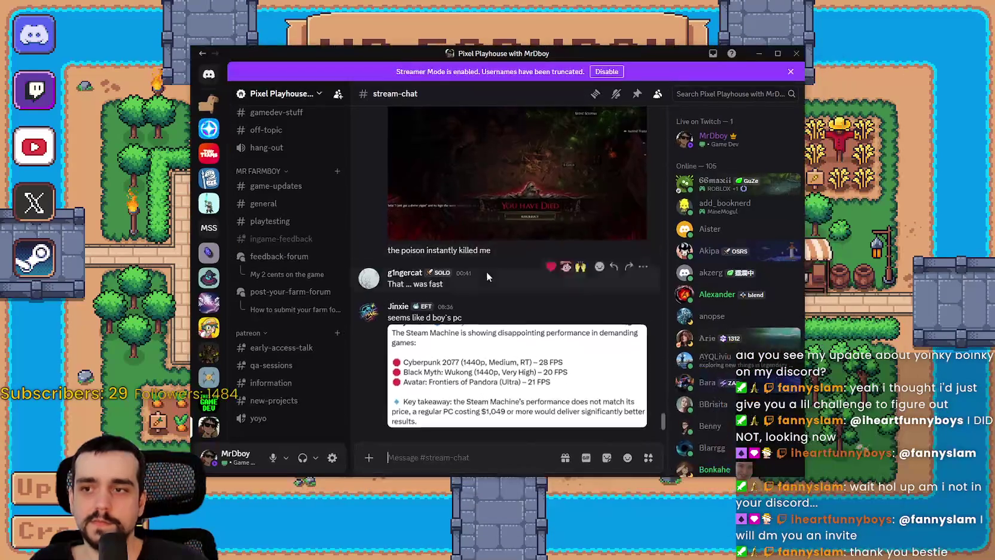
# - View the posted 'You Have Died' screenshot maximized and zoomed, then close the viewer
pyautogui.click(528, 260)
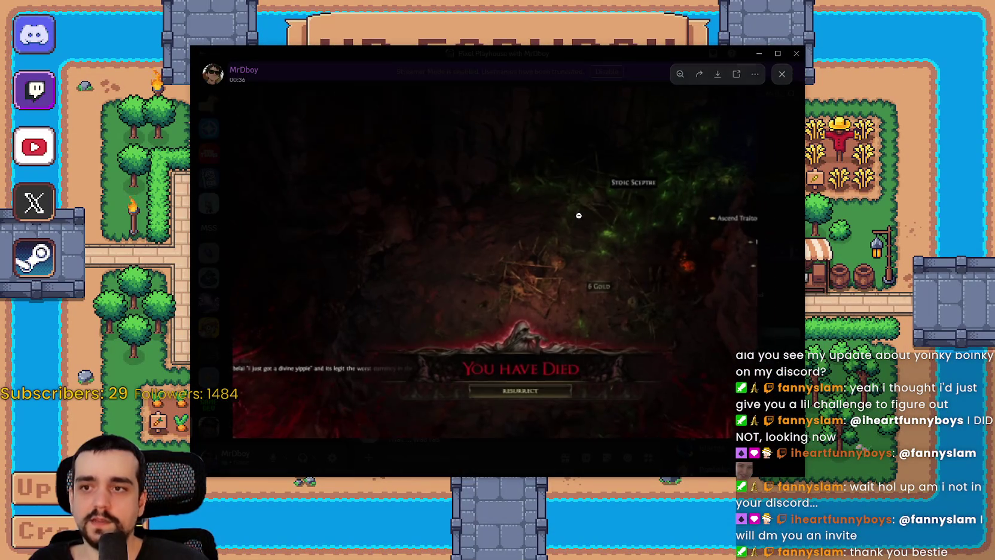
pyautogui.click(571, 215)
pyautogui.click(777, 53)
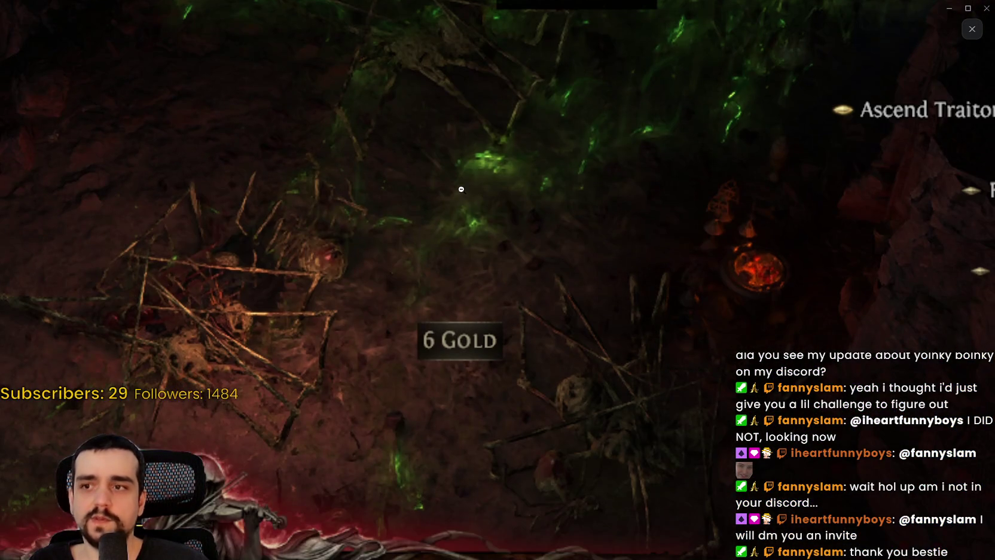
pyautogui.click(461, 189)
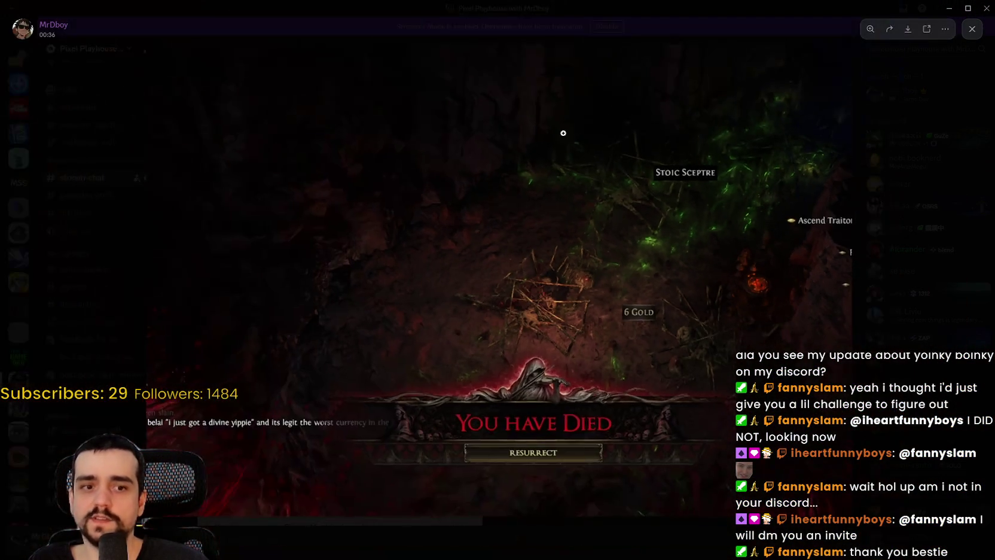
pyautogui.click(552, 420)
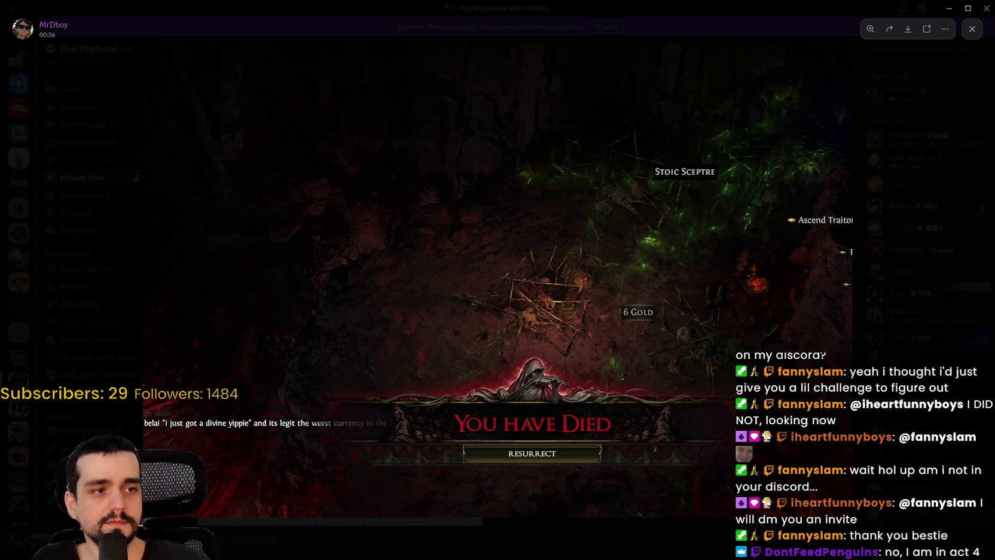
pyautogui.click(968, 6)
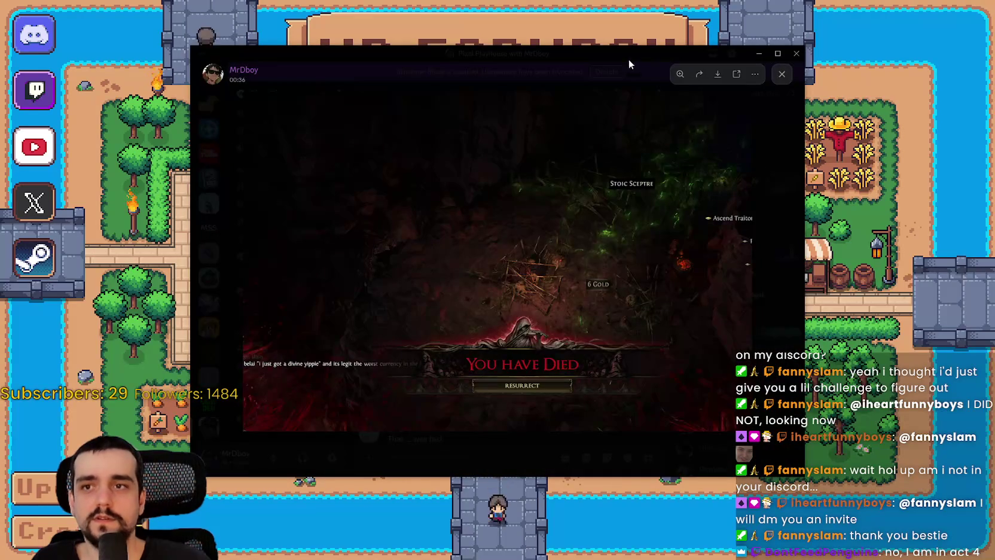
pyautogui.click(629, 63)
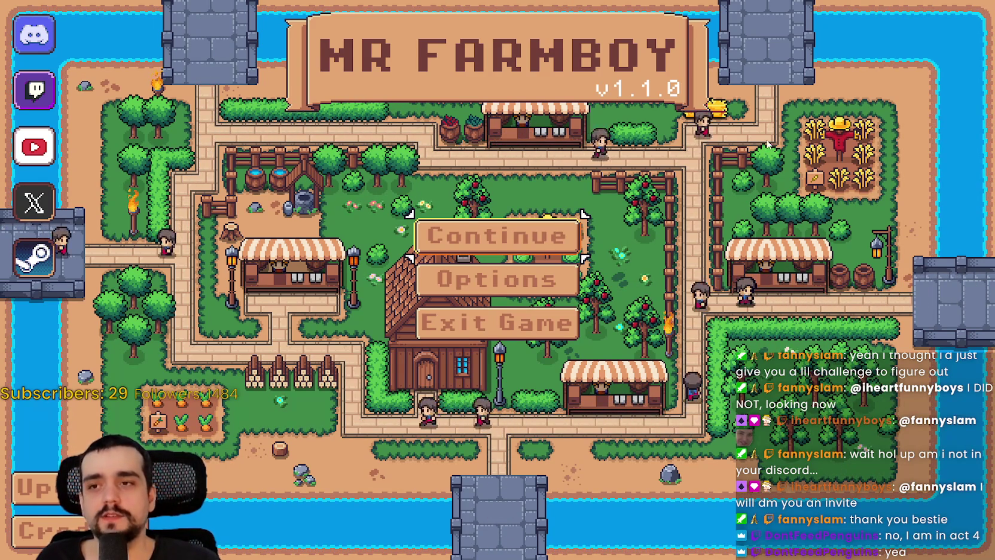
# - Load the Save 1 (Normal) farm via Continue and walk the farmer right
pyautogui.click(526, 234)
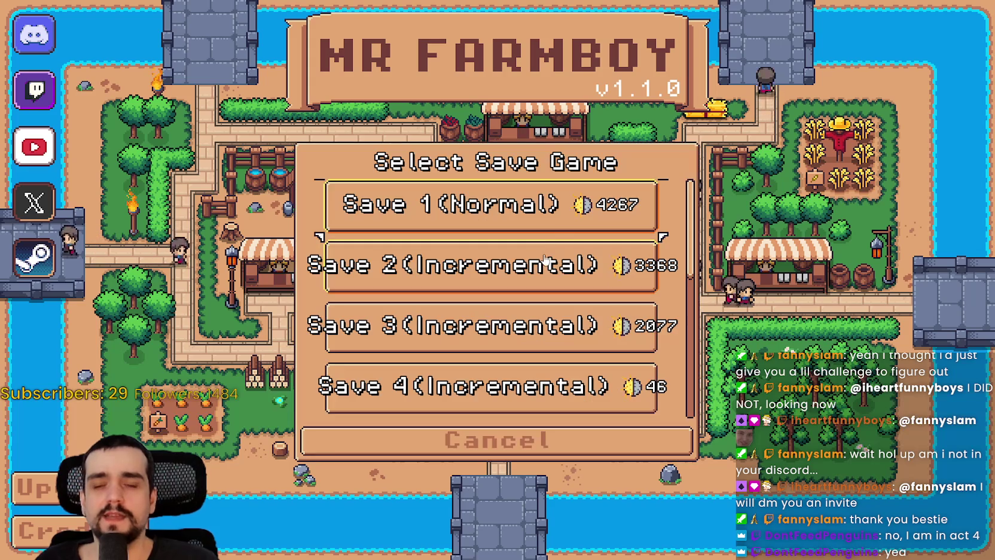
pyautogui.click(543, 219)
pyautogui.click(402, 226)
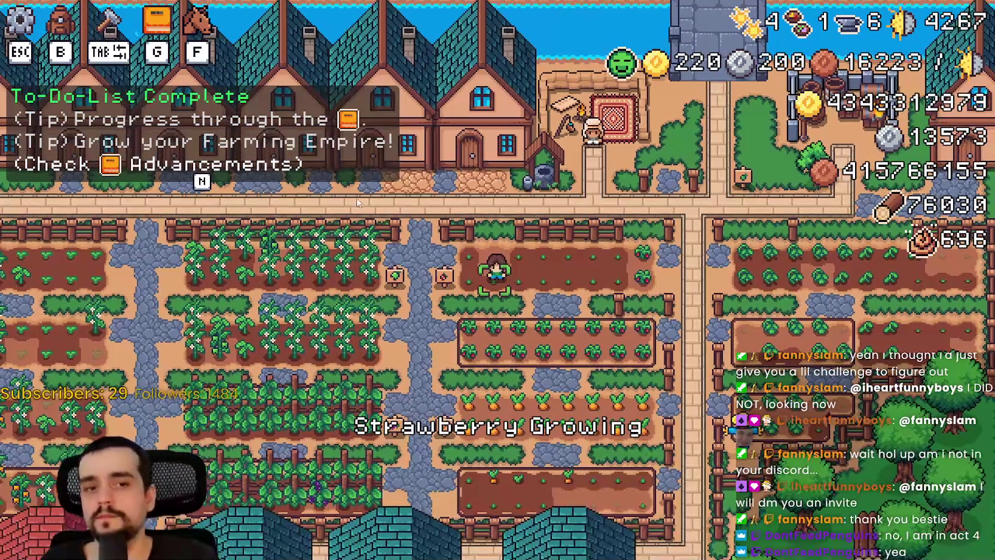
pyautogui.press('d')
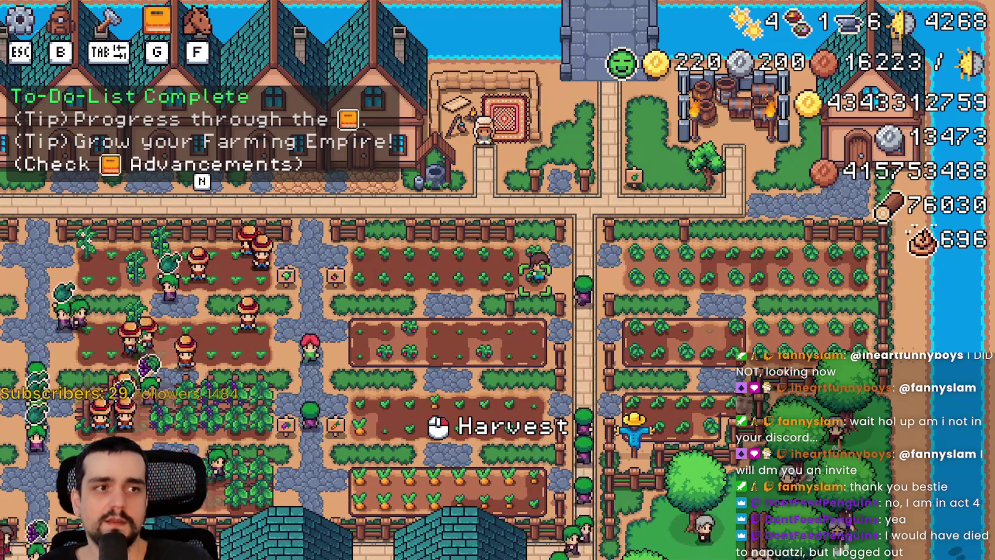
pyautogui.hotkey('alt', 'Tab')
pyautogui.scroll(10, 485, 293)
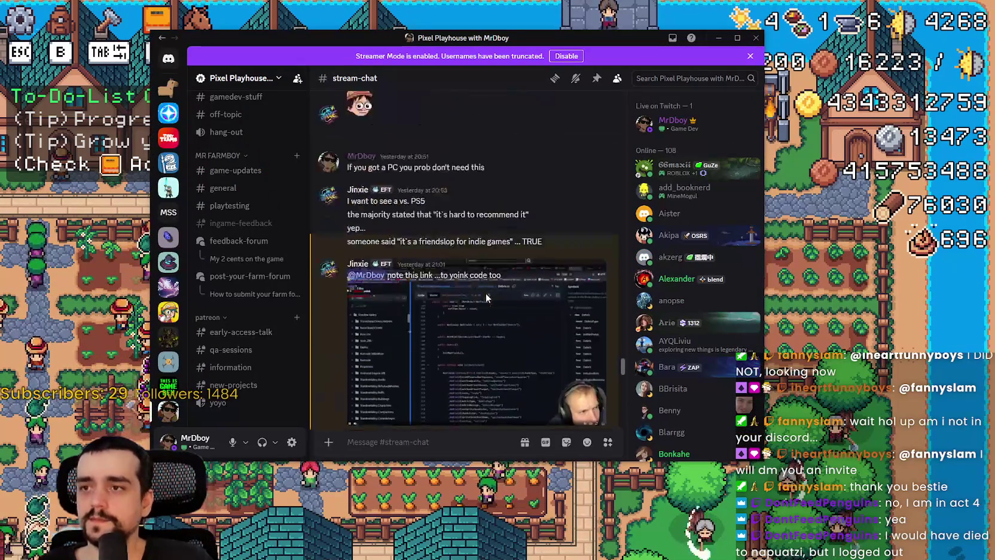
pyautogui.scroll(15, 485, 297)
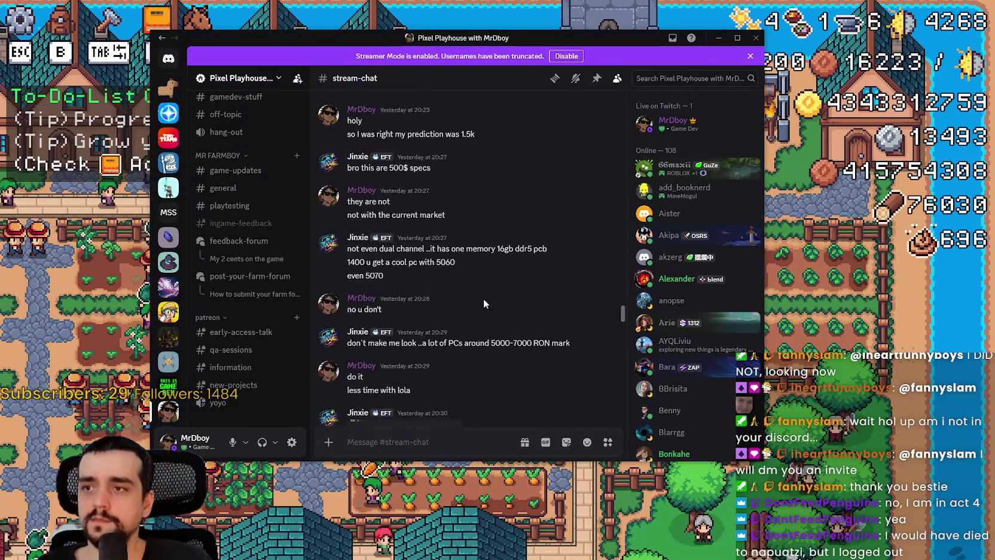
pyautogui.scroll(15, 483, 302)
pyautogui.scroll(4, 488, 296)
pyautogui.scroll(-1, 480, 246)
pyautogui.click(542, 190)
pyautogui.click(737, 40)
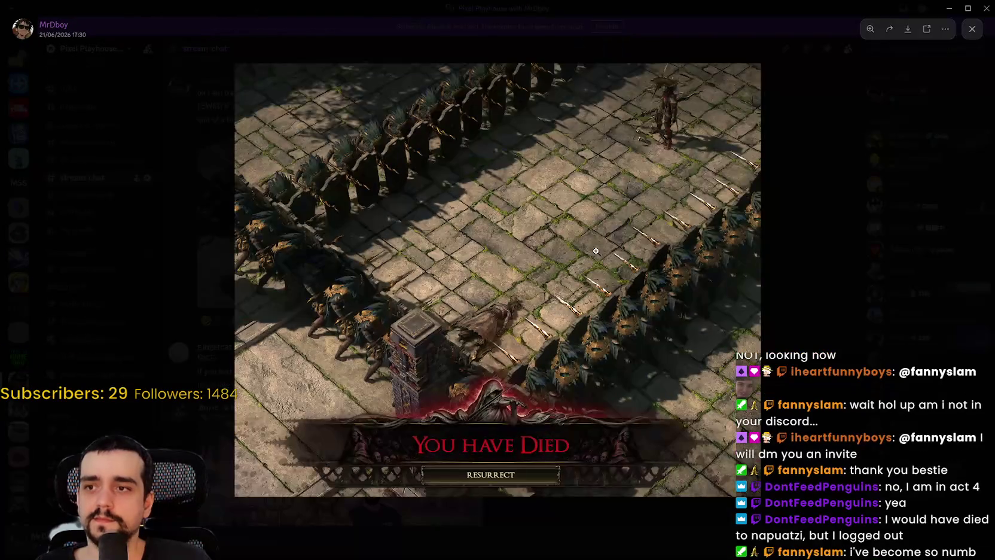
pyautogui.click(681, 122)
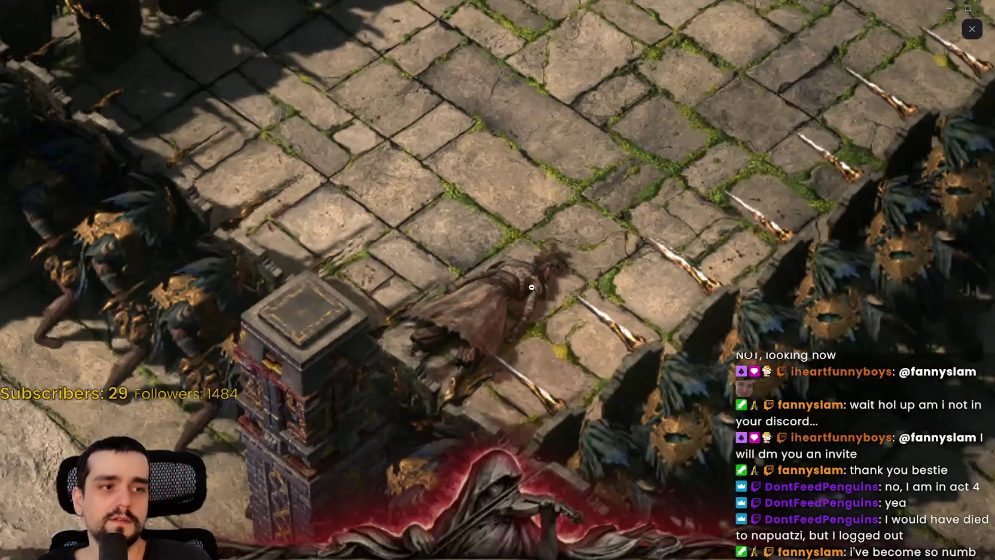
pyautogui.click(533, 263)
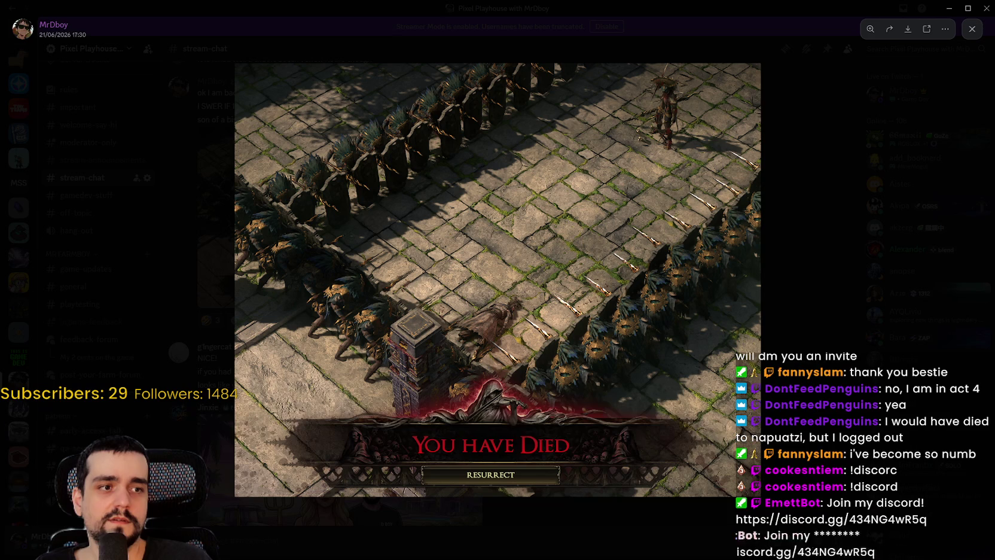
pyautogui.click(967, 8)
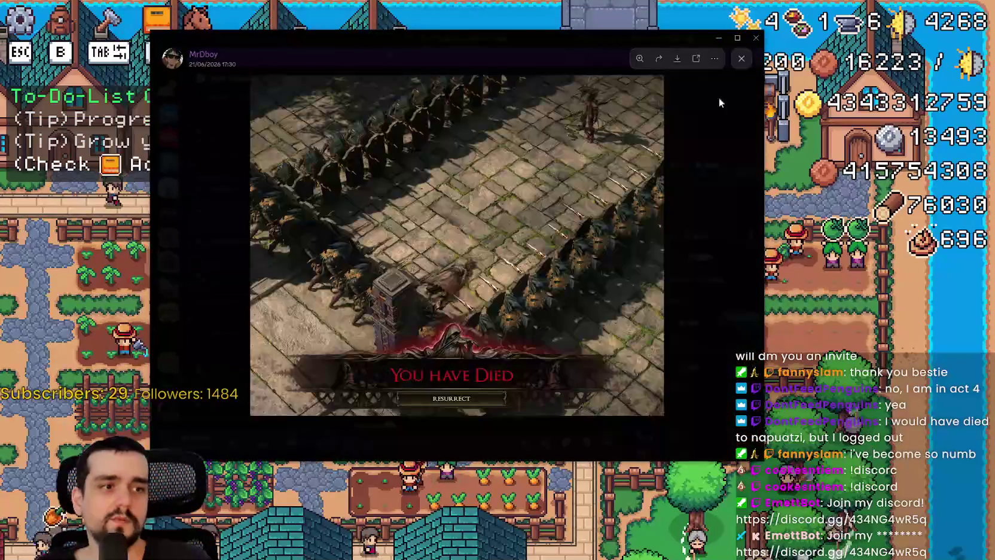
pyautogui.click(738, 72)
pyautogui.moveTo(316, 32); pyautogui.dragTo(993, 32)
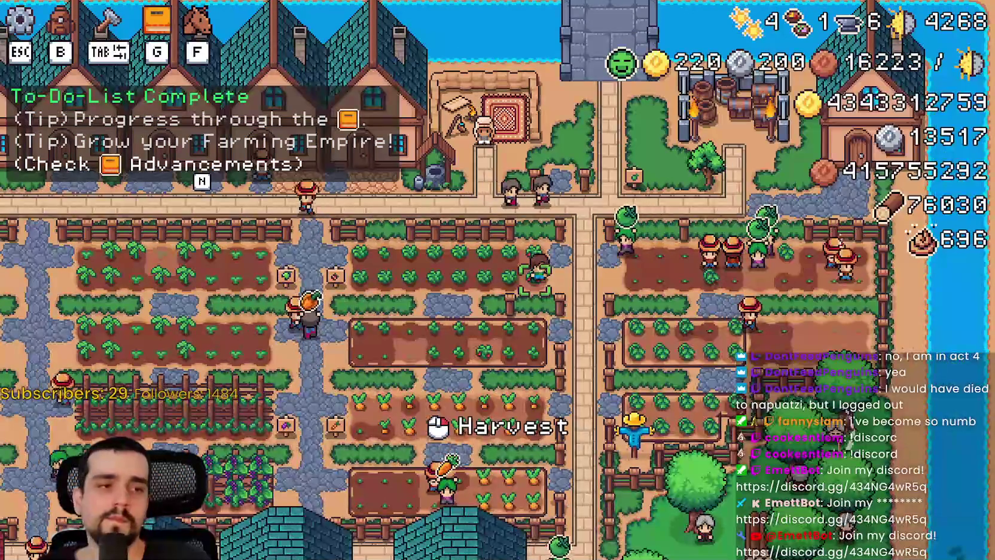
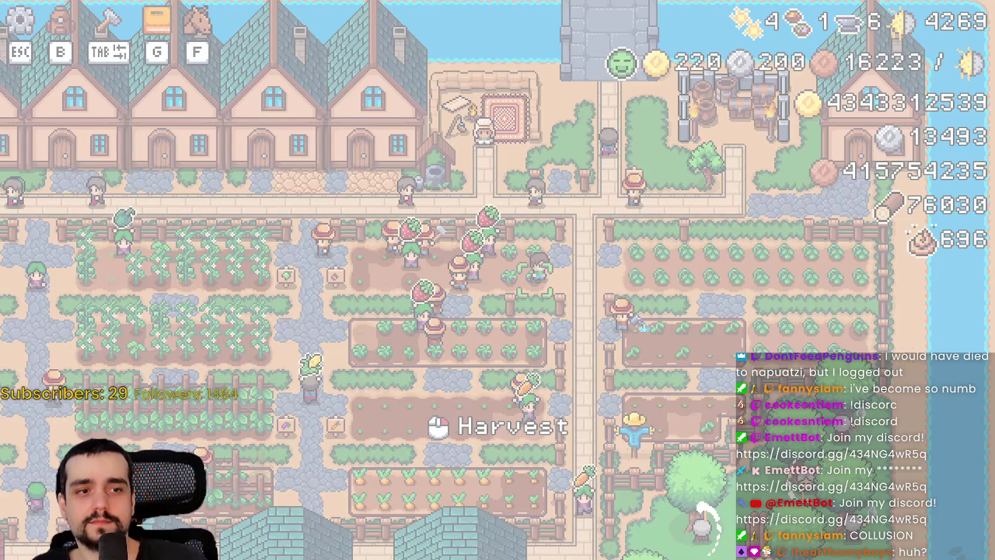
# - Clear the farm overlay, bring up Discord's #stream-chat, and drag its window aside
pyautogui.press('Tab')
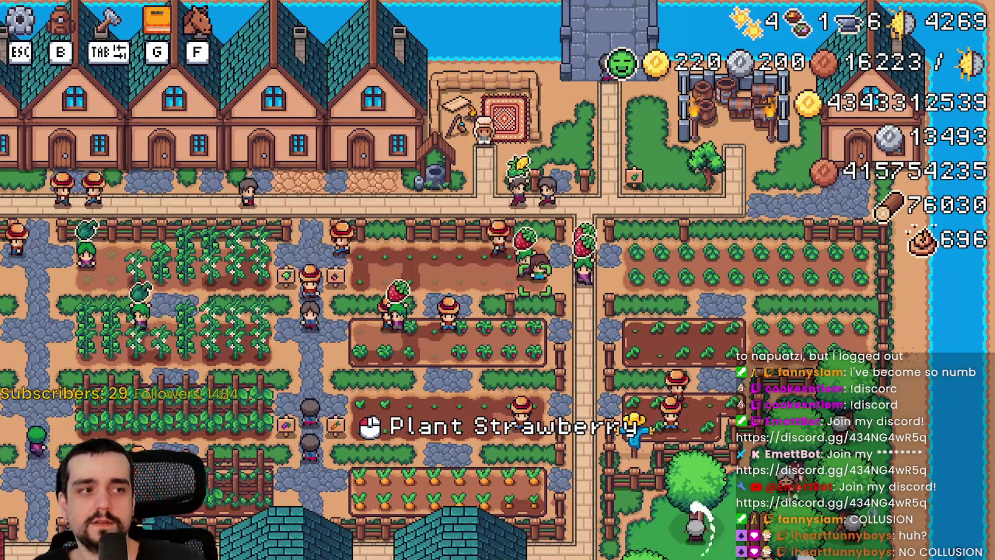
pyautogui.hotkey('alt', 'Tab')
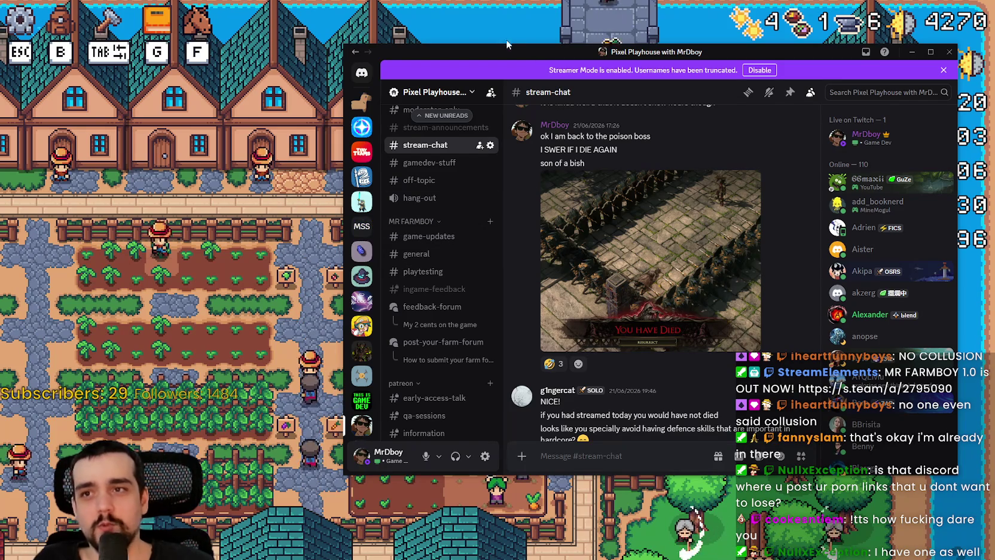
pyautogui.moveTo(513, 41); pyautogui.dragTo(994, 48)
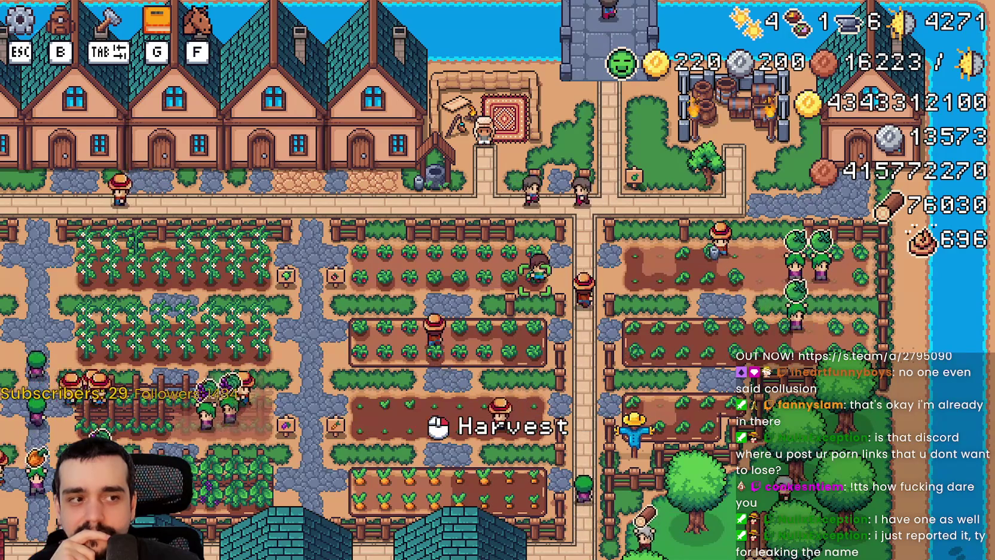
# - Bring Discord back over the game, centre it and scroll the #yoinky-boinky messages
pyautogui.hotkey('alt', 'Tab')
pyautogui.moveTo(747, 42); pyautogui.dragTo(345, 41)
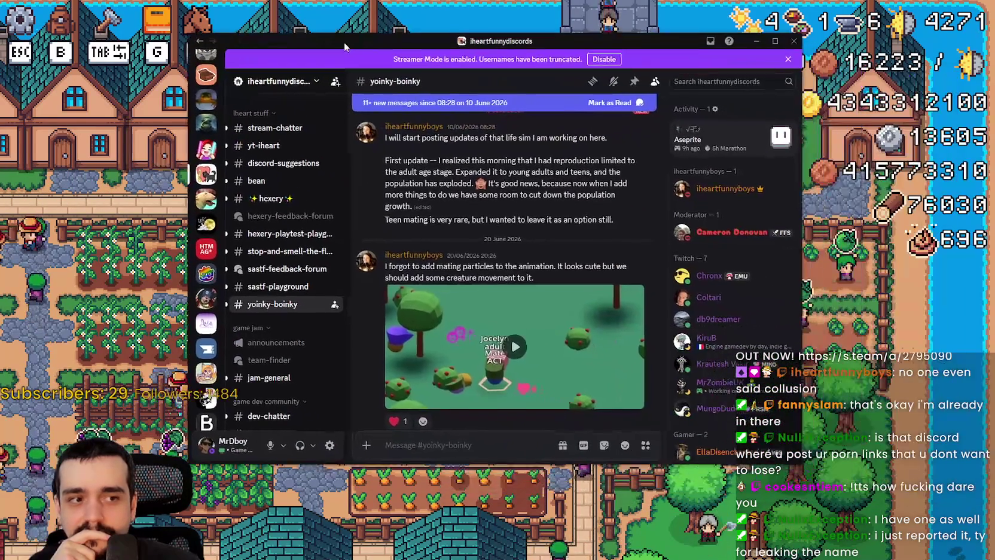
pyautogui.scroll(-2, 518, 265)
pyautogui.scroll(-2, 521, 263)
# - Play the creature simulation video, scroll the chat, then watch the video full-screen
pyautogui.click(536, 262)
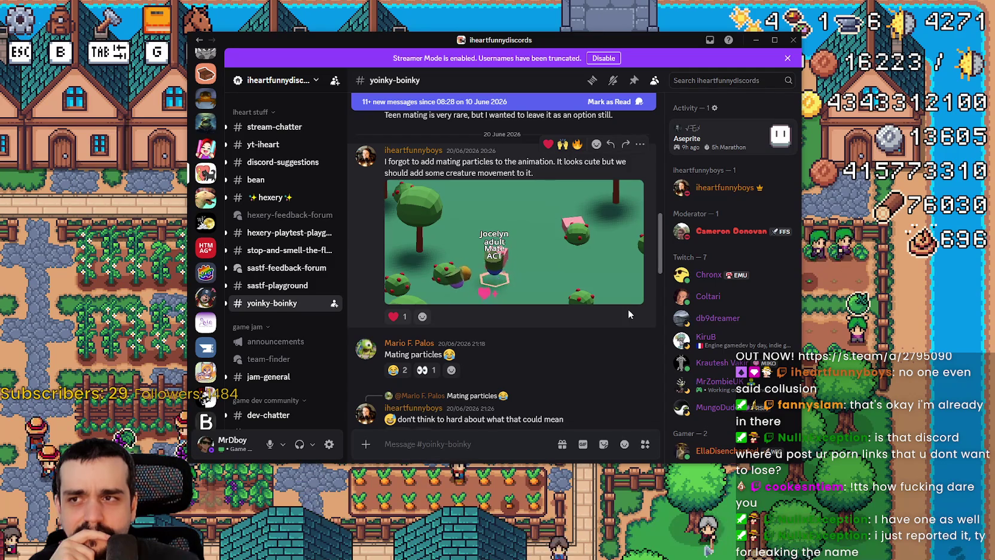
pyautogui.moveTo(523, 254)
pyautogui.scroll(-5, 567, 297)
pyautogui.scroll(-7, 567, 298)
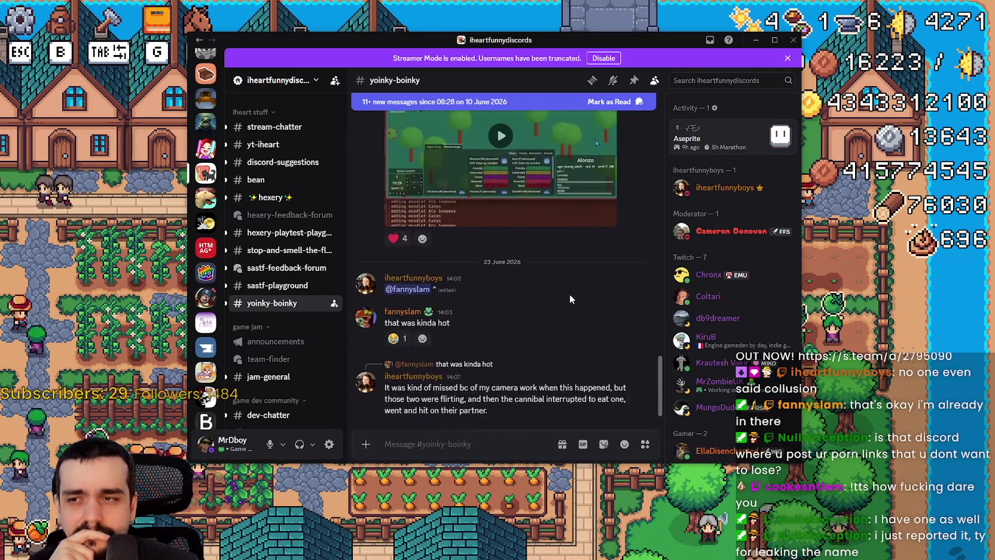
pyautogui.scroll(2, 570, 293)
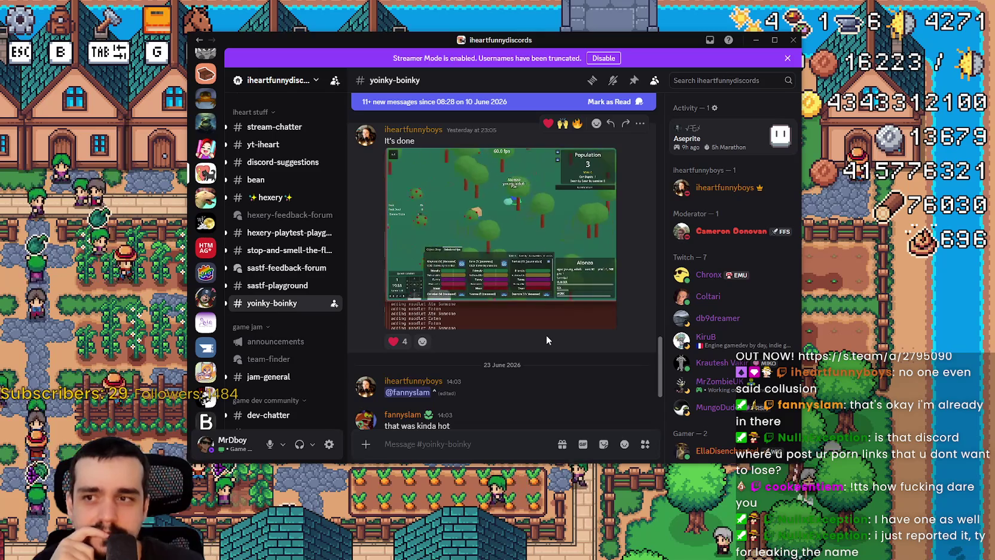
pyautogui.scroll(-2, 546, 339)
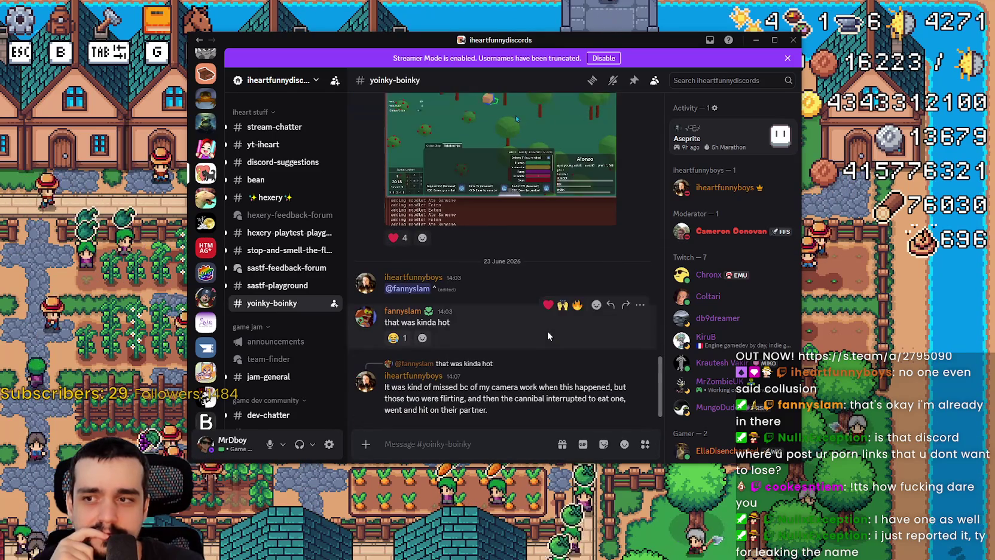
pyautogui.scroll(3, 547, 330)
pyautogui.scroll(-3, 548, 311)
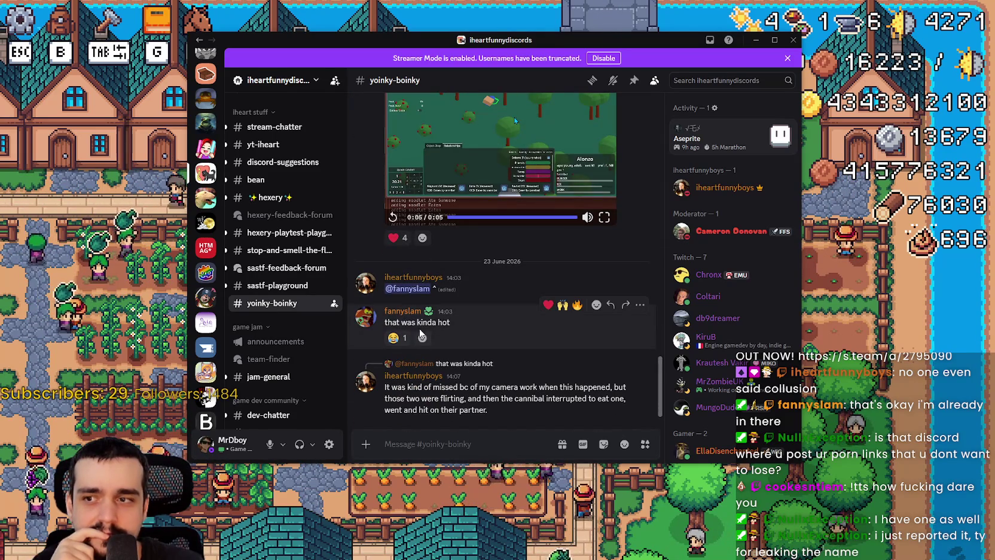
pyautogui.scroll(2, 485, 336)
pyautogui.click(604, 321)
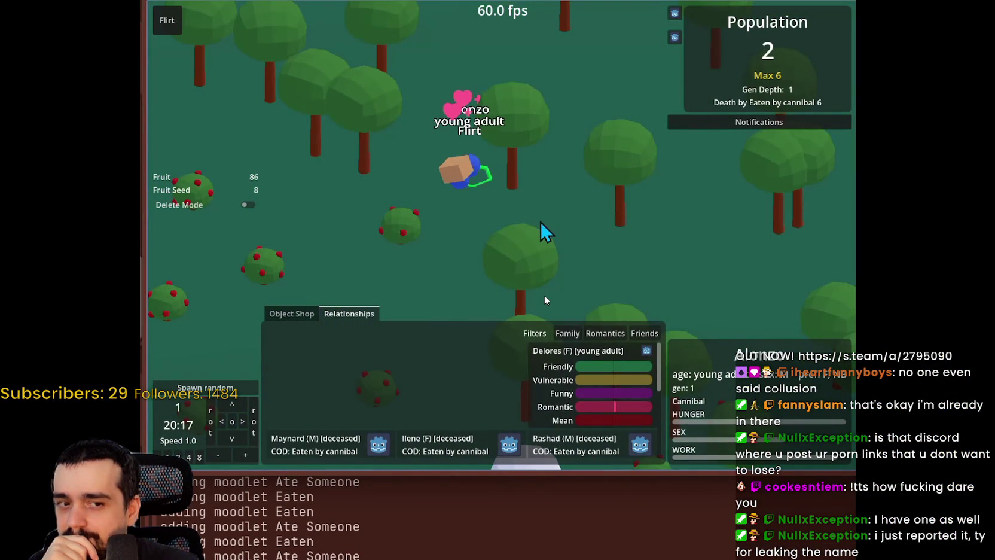
pyautogui.moveTo(541, 298)
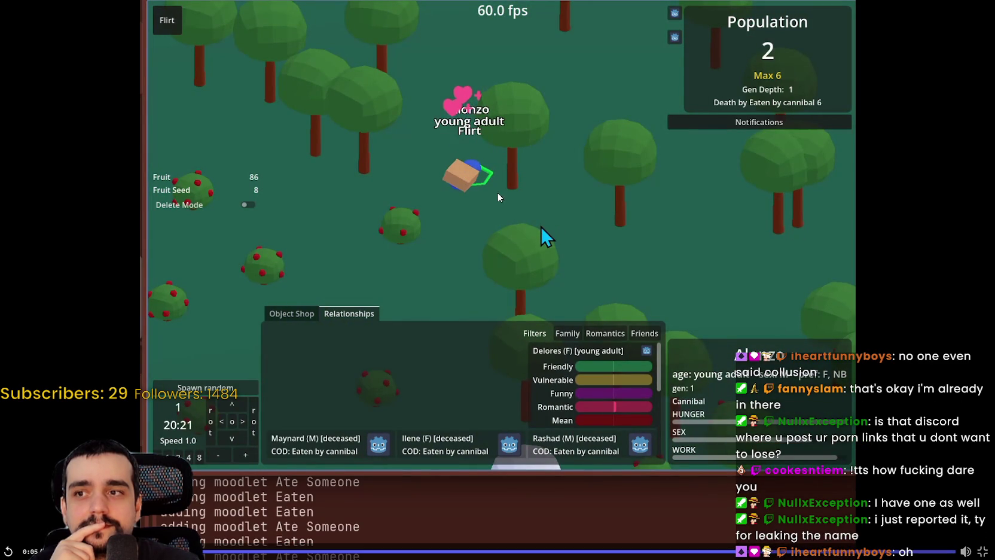
pyautogui.click(984, 551)
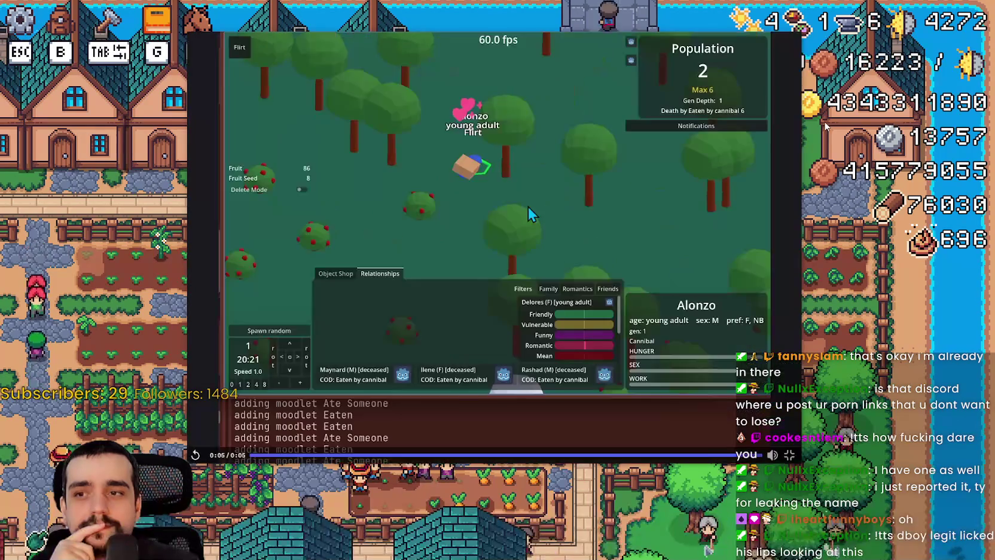
# - Hide Discord to return to the Mr. Farmboy farm
pyautogui.hotkey('alt', 'Tab')
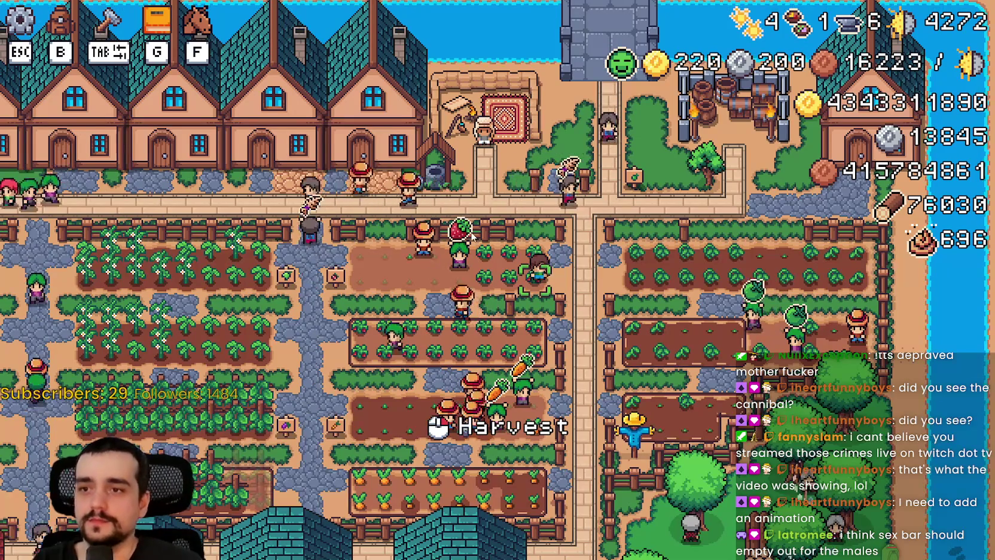
# - Open Advancements, browse Decorations, Animals, Workers, Crops and Land tabs, close it, return to the editor
pyautogui.press('g')
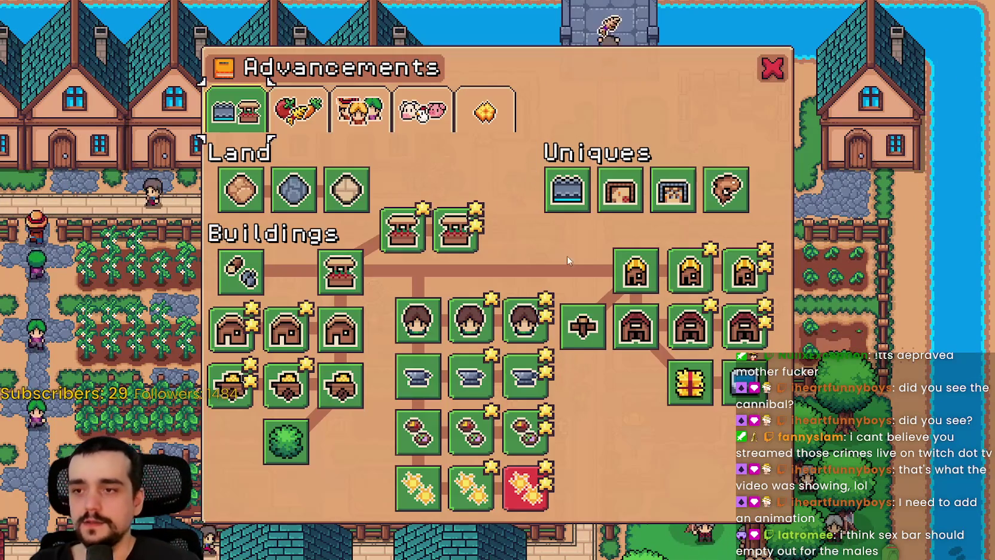
pyautogui.click(494, 108)
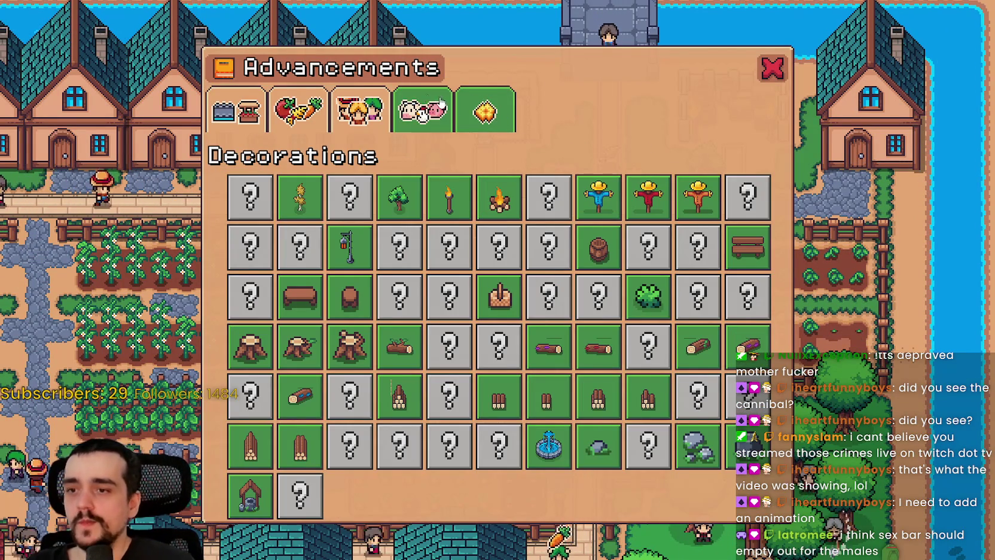
pyautogui.click(424, 112)
pyautogui.click(363, 122)
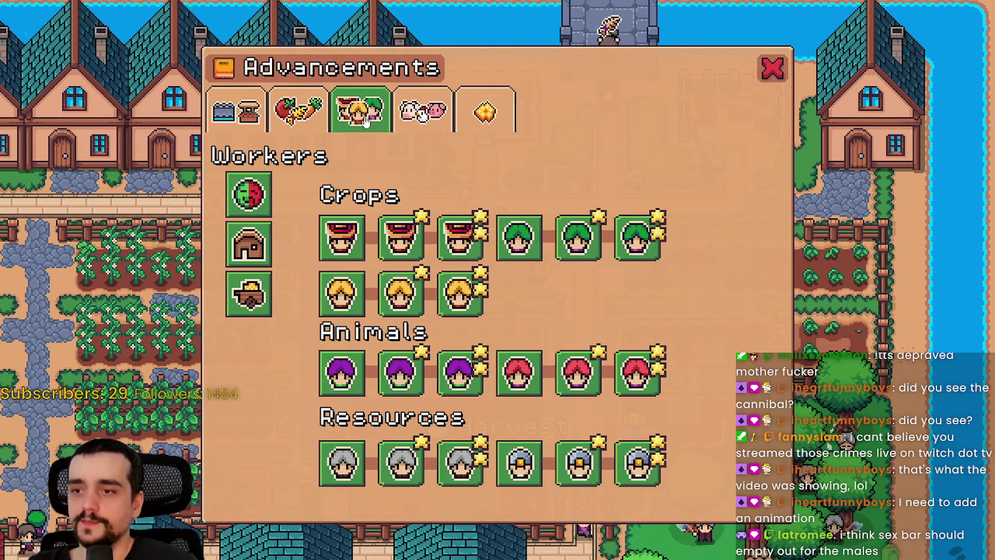
pyautogui.click(272, 115)
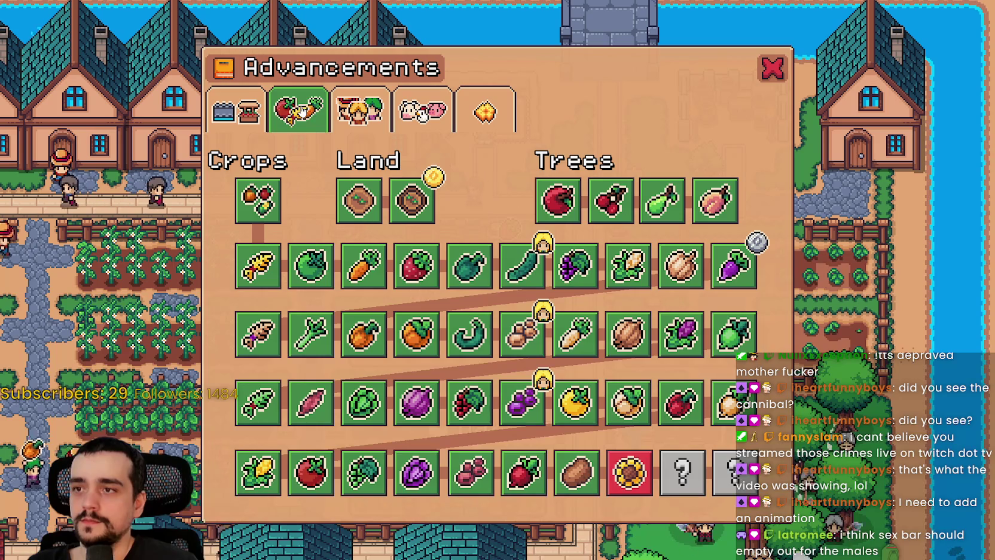
pyautogui.click(239, 103)
pyautogui.click(297, 121)
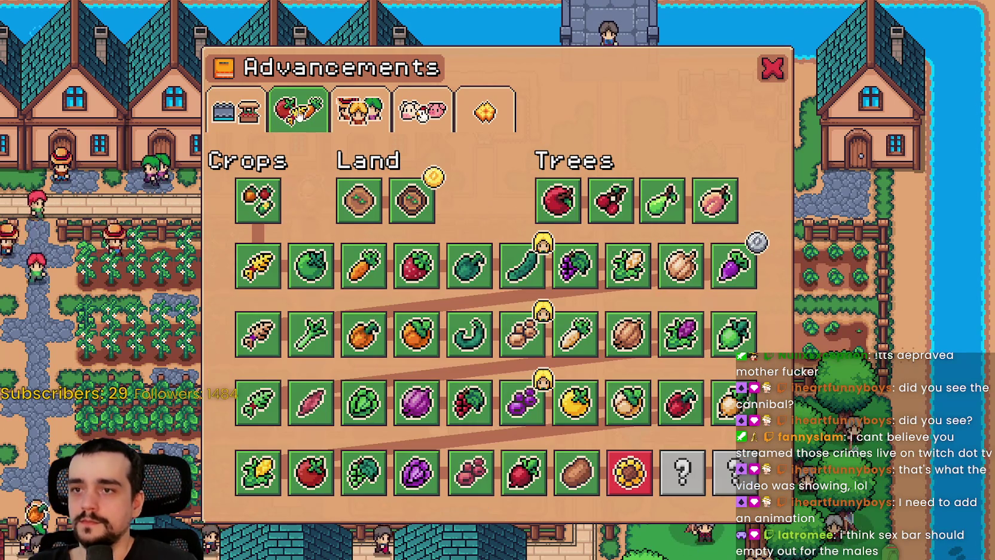
pyautogui.click(350, 114)
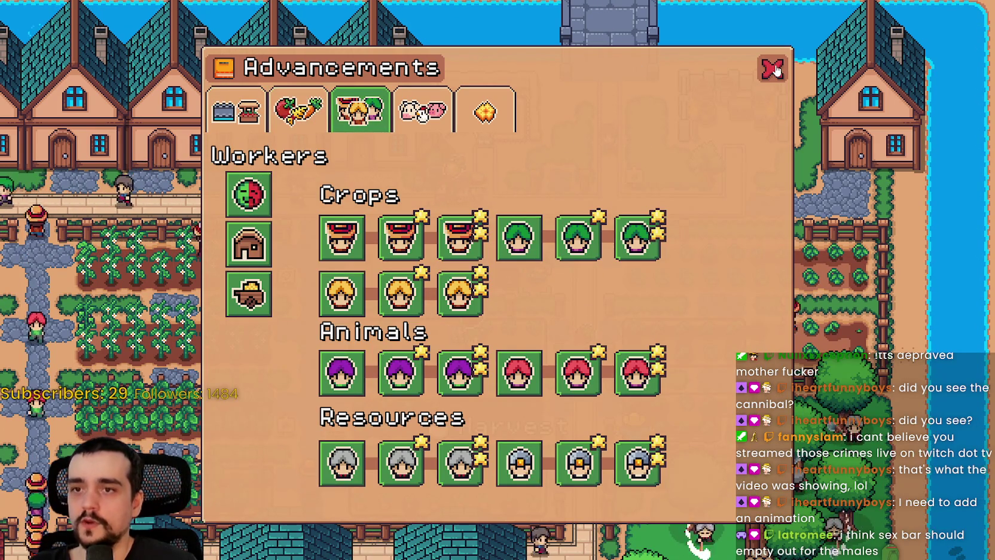
pyautogui.click(773, 69)
pyautogui.hotkey('alt', 'Tab')
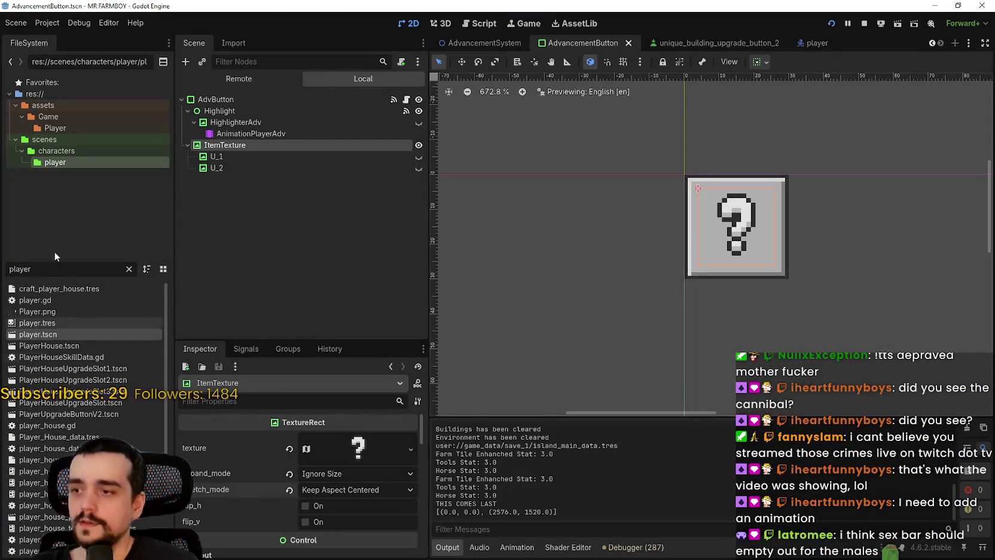
# - Open tooltip_component_test.gd and locate the setTooltipAdv positioning lines
pyautogui.write('test')
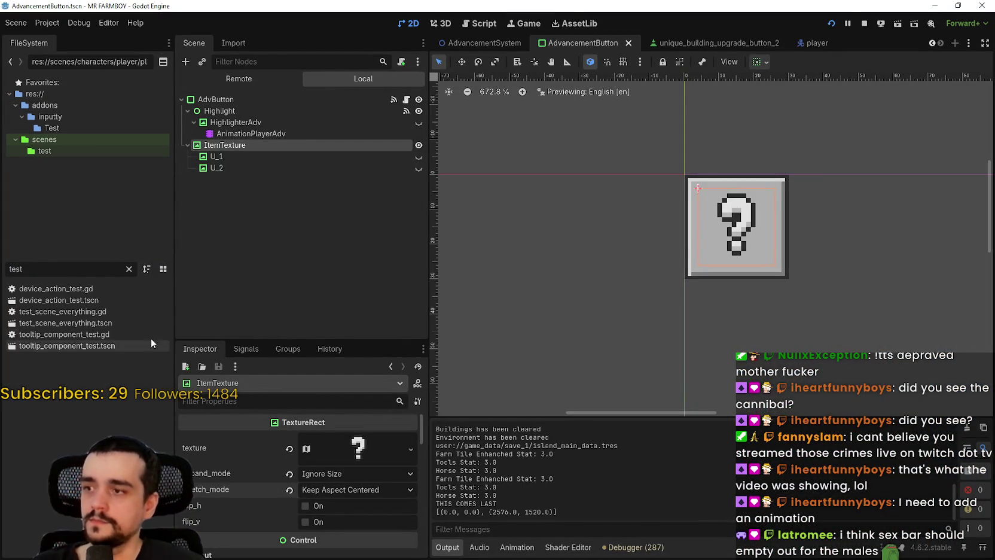
pyautogui.doubleClick(75, 338)
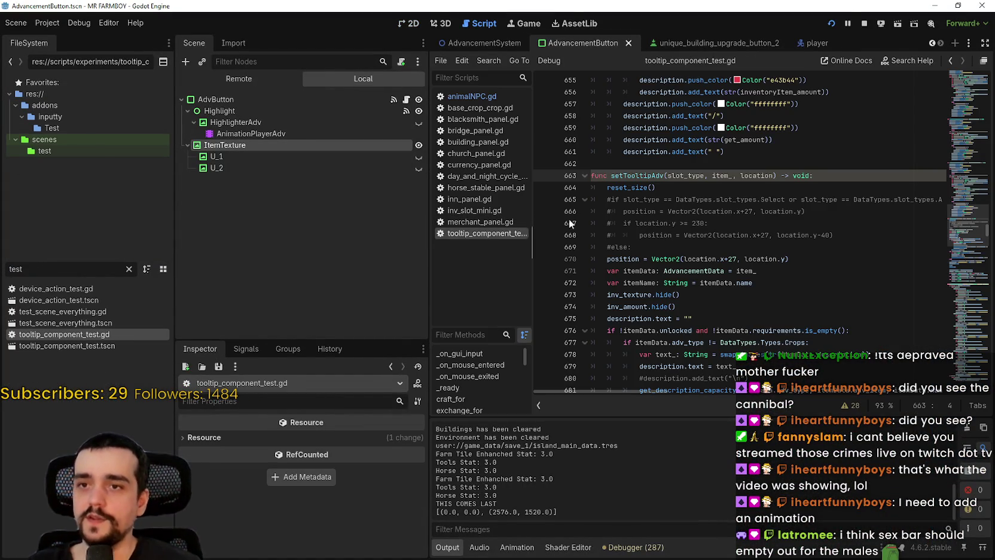
pyautogui.scroll(-3, 698, 196)
pyautogui.scroll(-6, 701, 270)
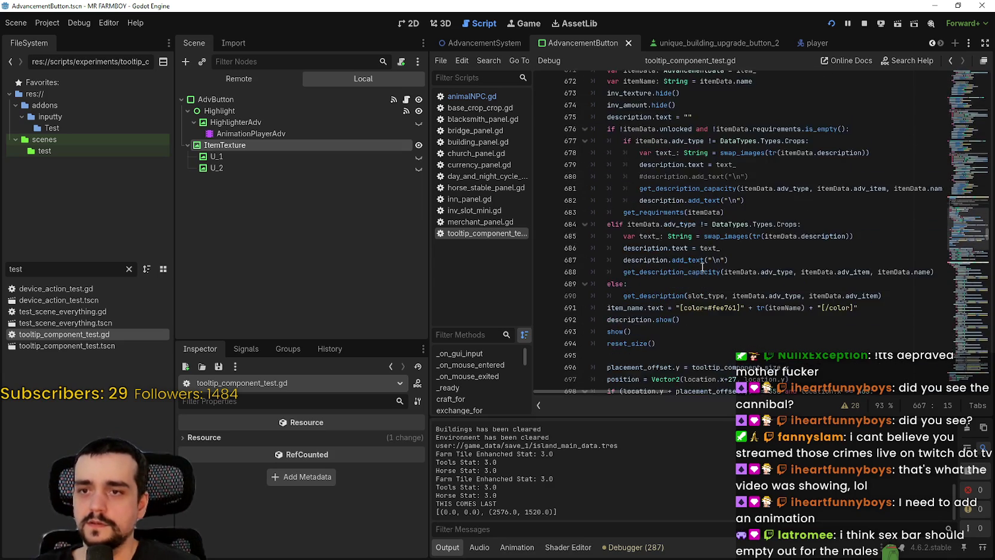
pyautogui.scroll(7, 682, 247)
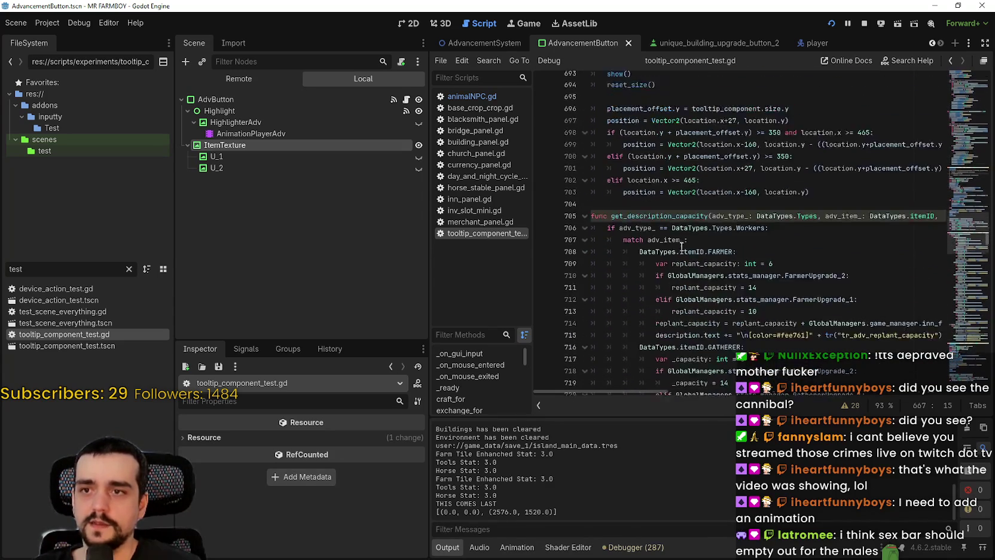
pyautogui.click(718, 303)
pyautogui.scroll(6, 788, 252)
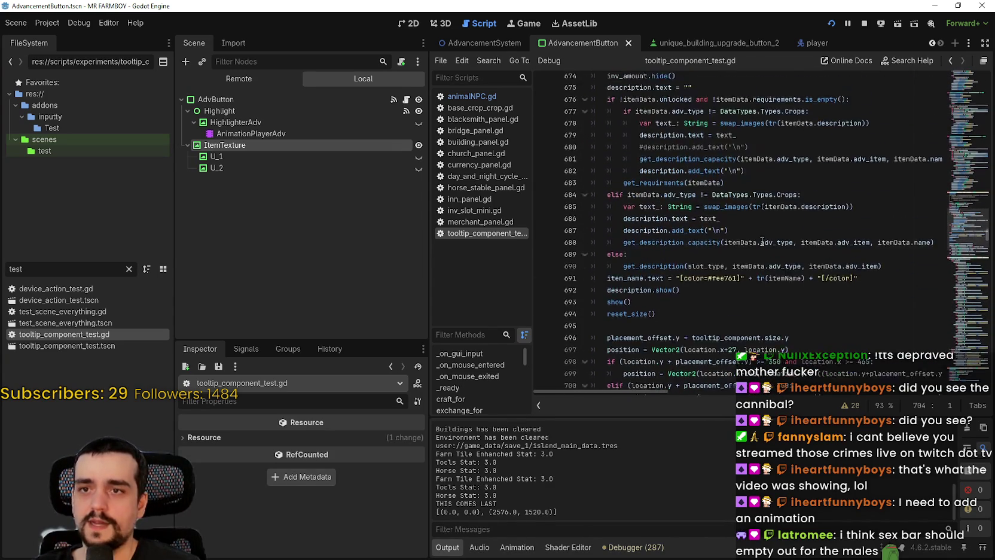
pyautogui.click(740, 199)
# - Change line 670's x-offset from 27 to 32, save, and launch the game
pyautogui.doubleClick(732, 188)
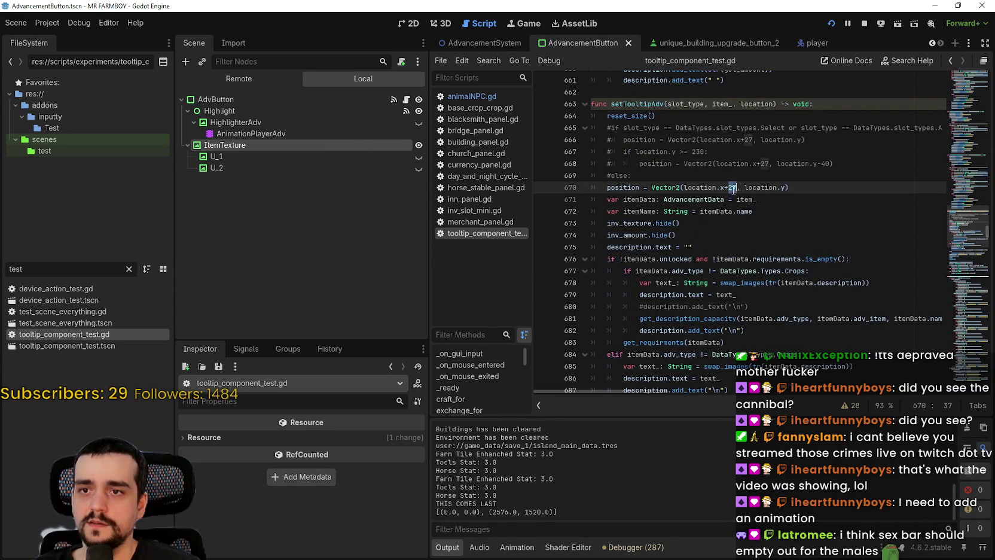
pyautogui.write('32')
pyautogui.hotkey('ctrl', 's')
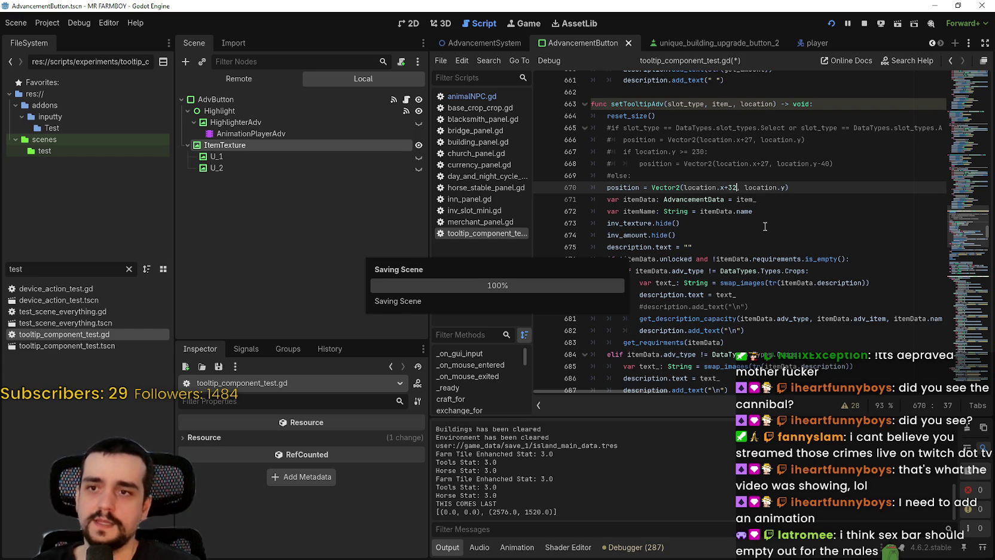
pyautogui.press('F5')
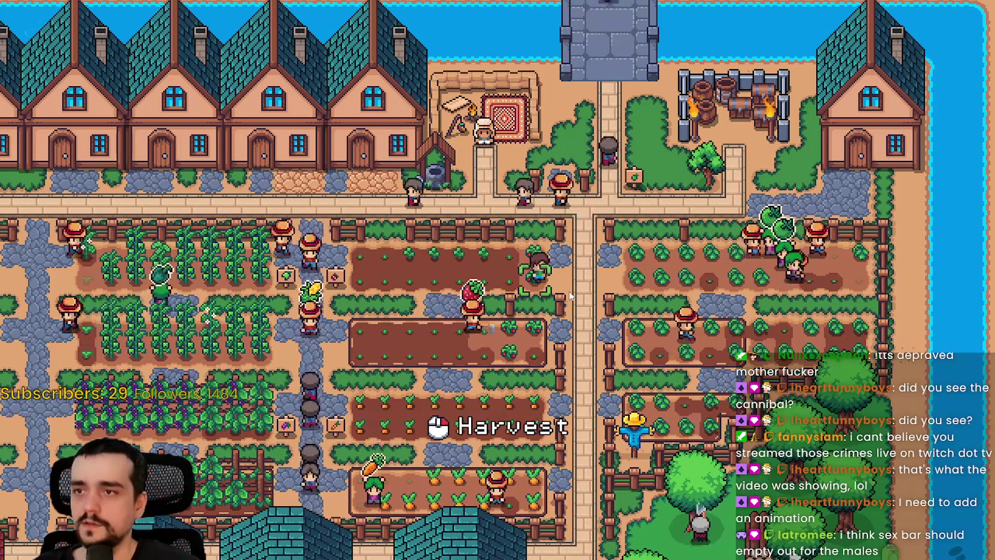
# - Check the Advancements tooltip, then set the offset to location.x+20, save and rerun
pyautogui.press('g')
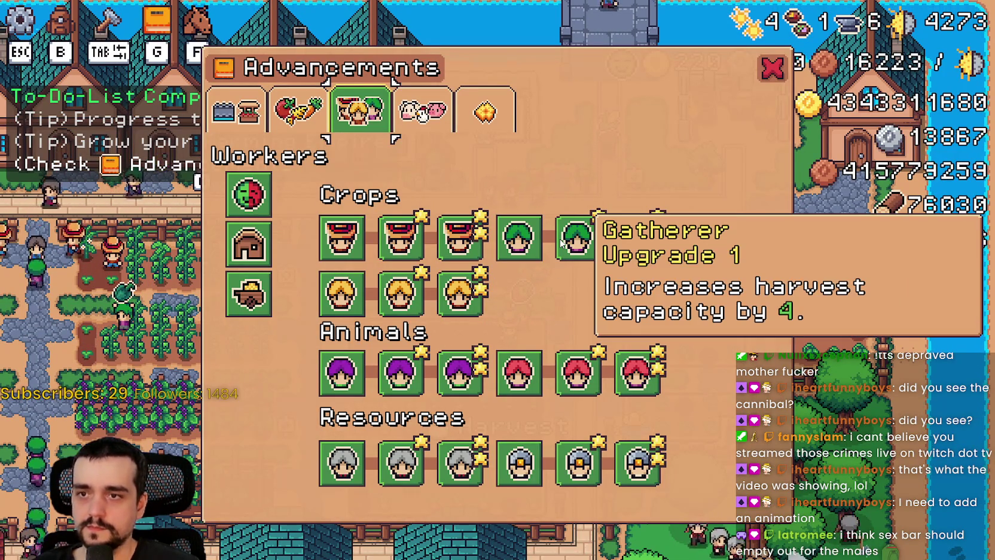
pyautogui.hotkey('alt', 'Tab')
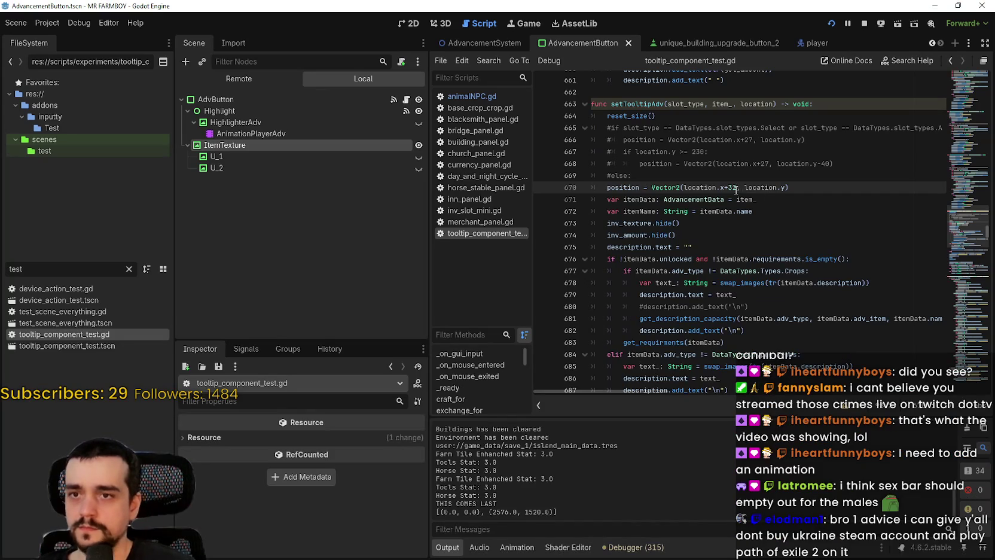
pyautogui.write('20')
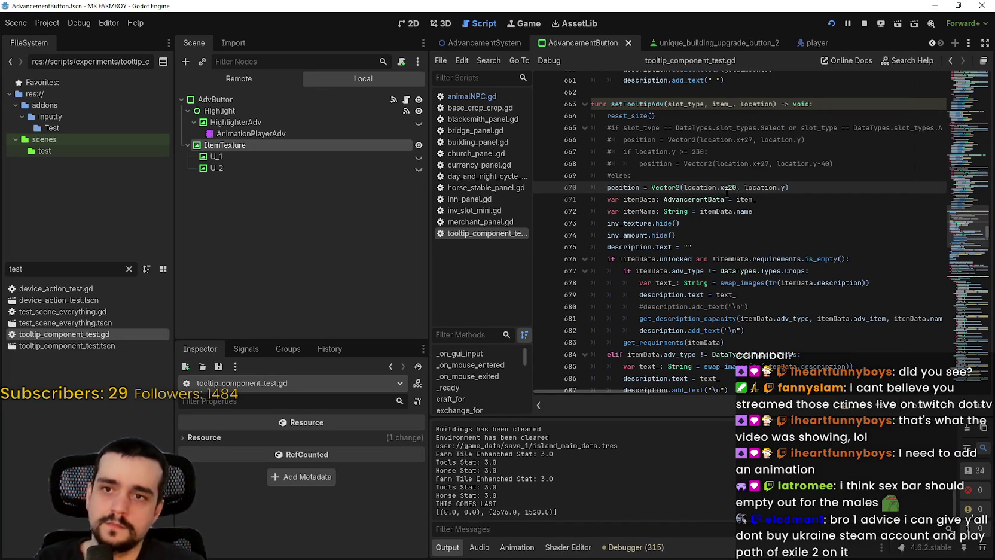
pyautogui.hotkey('ctrl', 's')
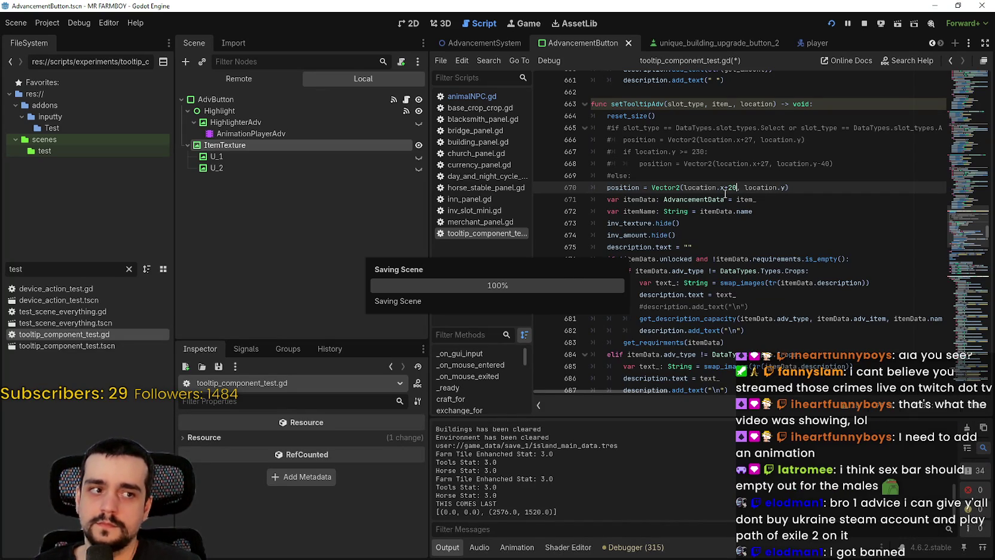
pyautogui.press('F5')
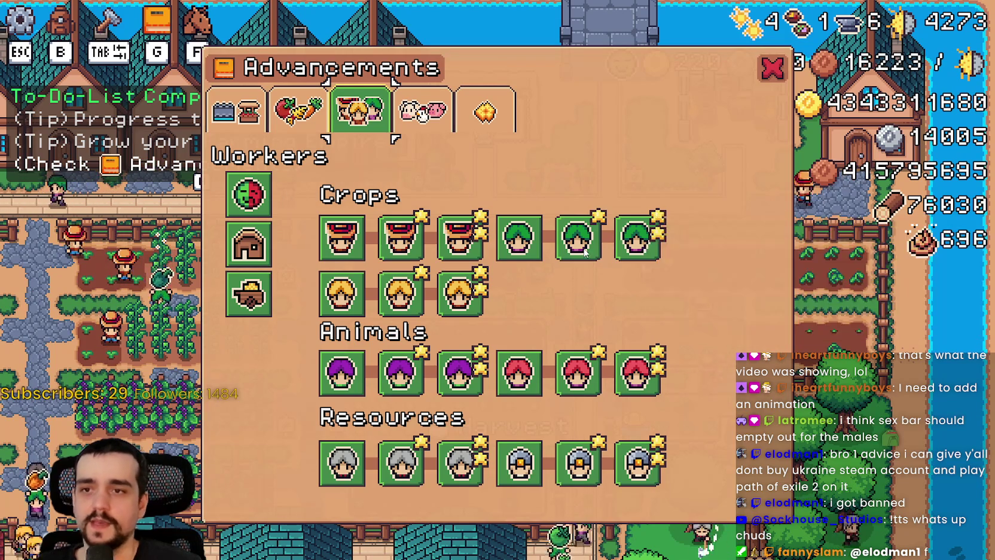
# - Check tooltips on the Animals, Decorations and Land/Buildings tabs, then return to the script
pyautogui.moveTo(516, 251)
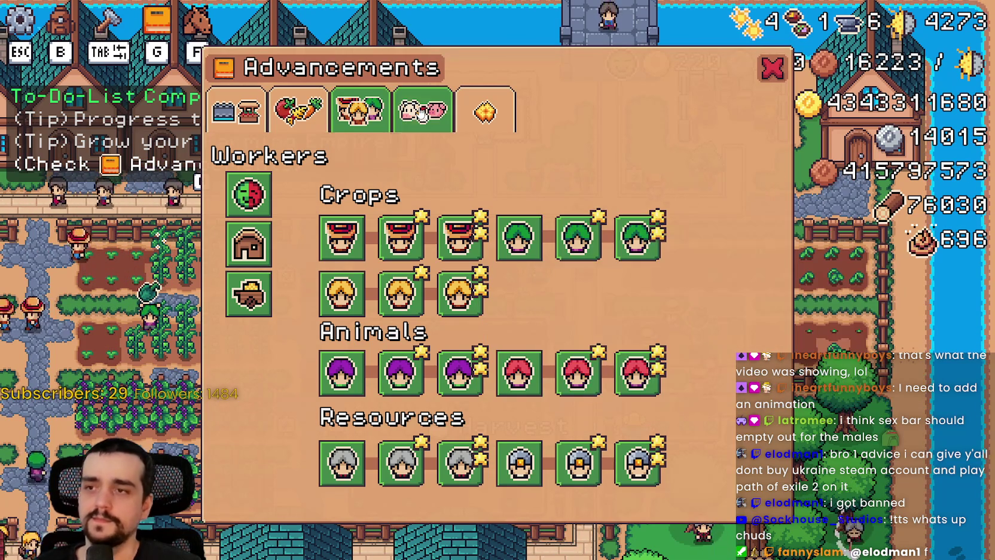
pyautogui.click(423, 111)
pyautogui.click(486, 111)
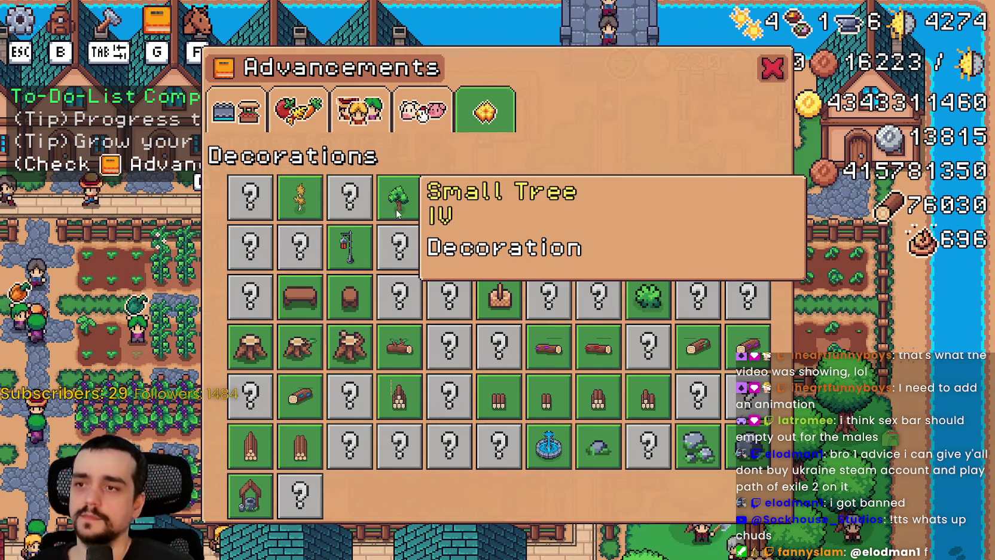
pyautogui.press('Tab')
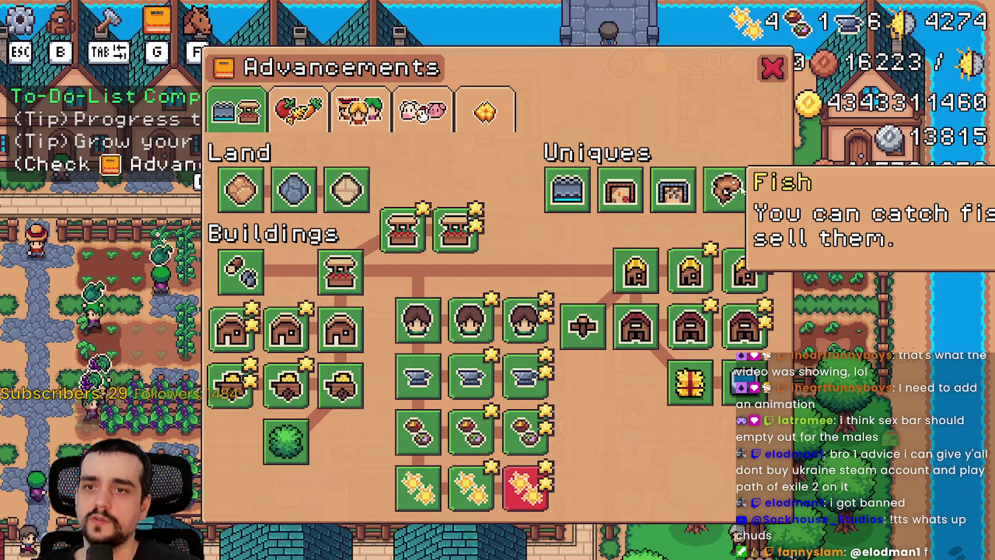
pyautogui.hotkey('alt', 'Tab')
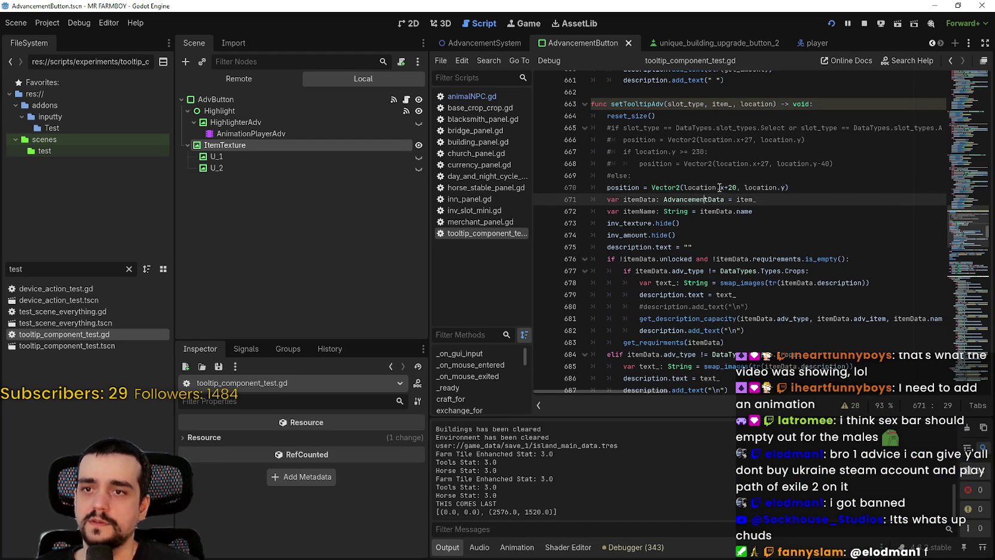
# - Review the tooltip positioning code between lines 670 and 697
pyautogui.scroll(-4, 722, 226)
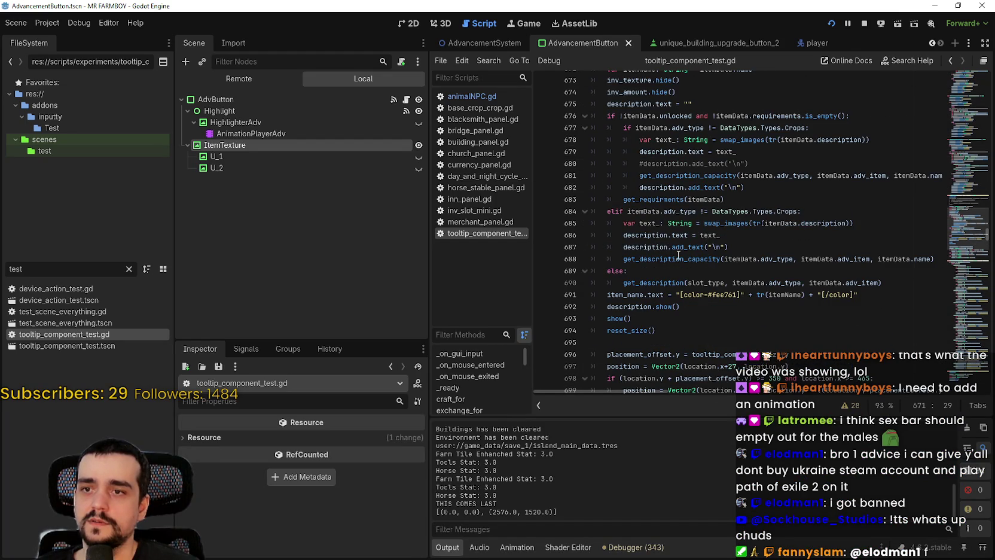
pyautogui.scroll(5, 679, 255)
pyautogui.scroll(-5, 679, 254)
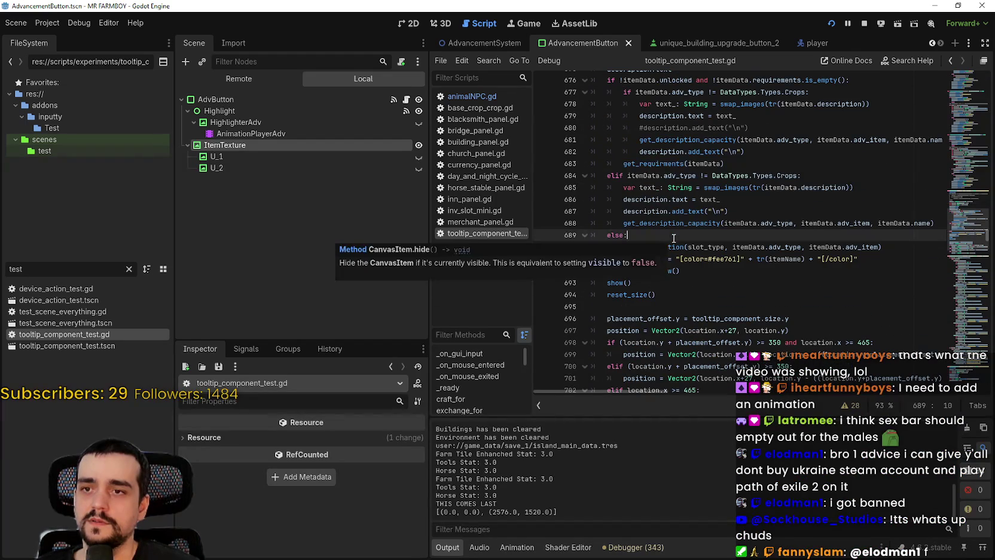
pyautogui.click(718, 199)
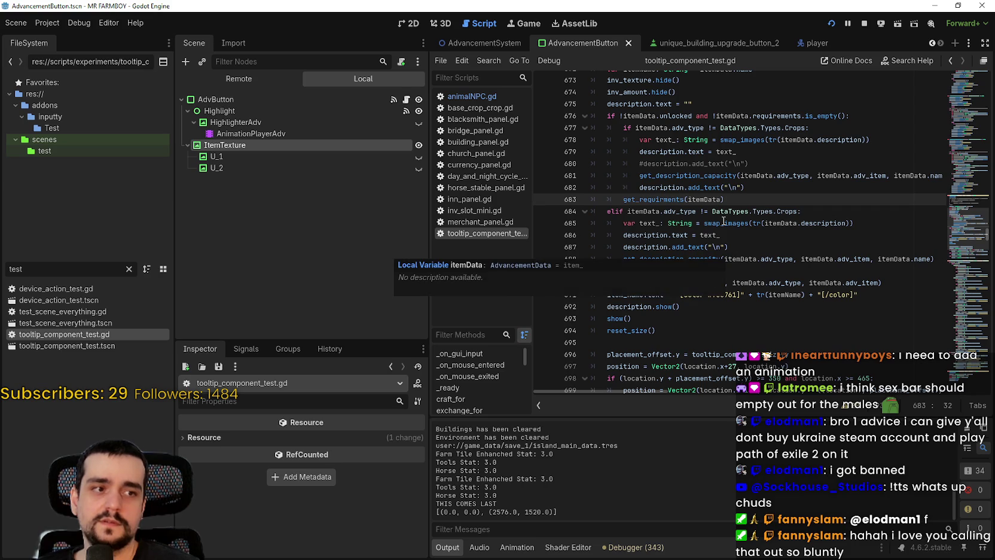
pyautogui.click(765, 259)
pyautogui.click(781, 223)
pyautogui.scroll(2, 782, 228)
pyautogui.click(739, 201)
pyautogui.scroll(2, 739, 202)
pyautogui.click(737, 187)
pyautogui.scroll(-6, 765, 258)
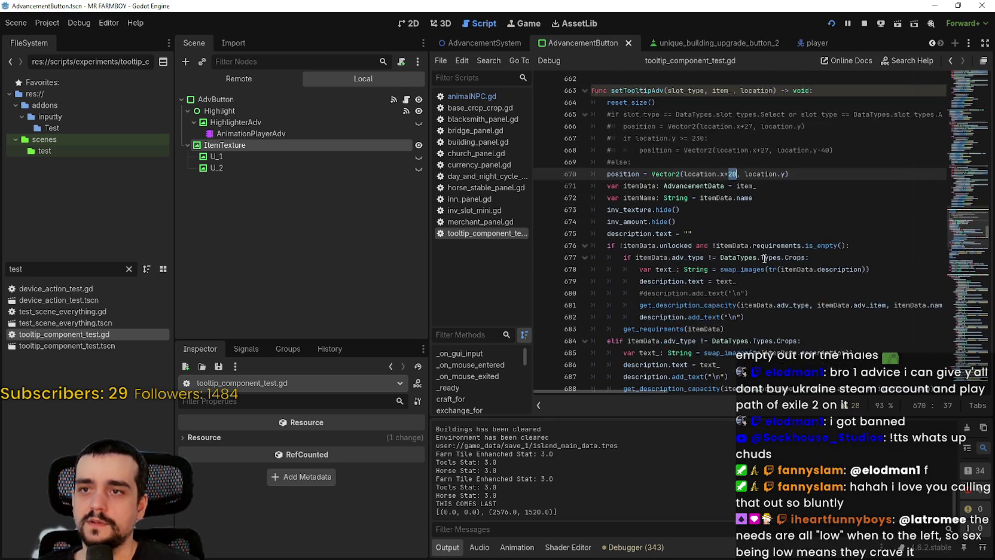
pyautogui.click(739, 249)
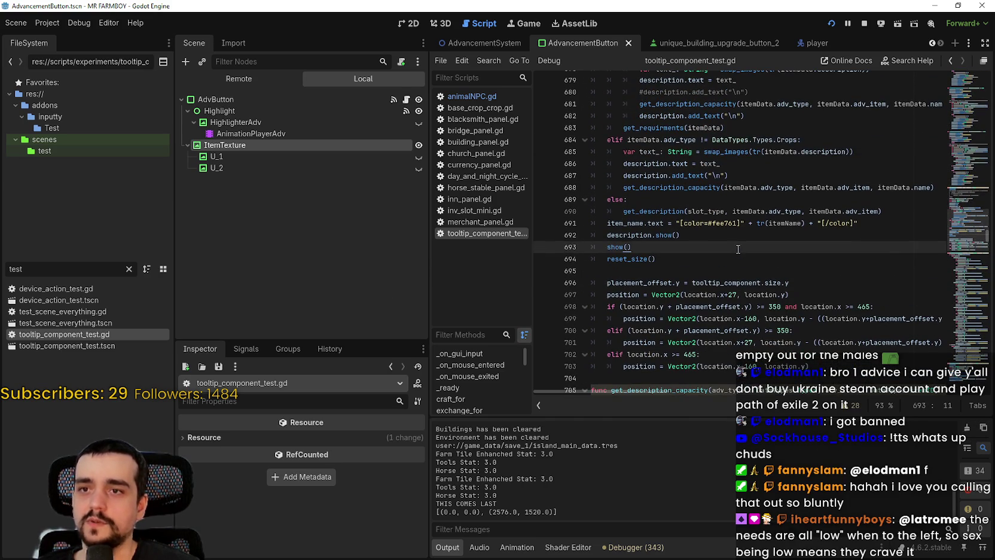
pyautogui.scroll(-2, 683, 262)
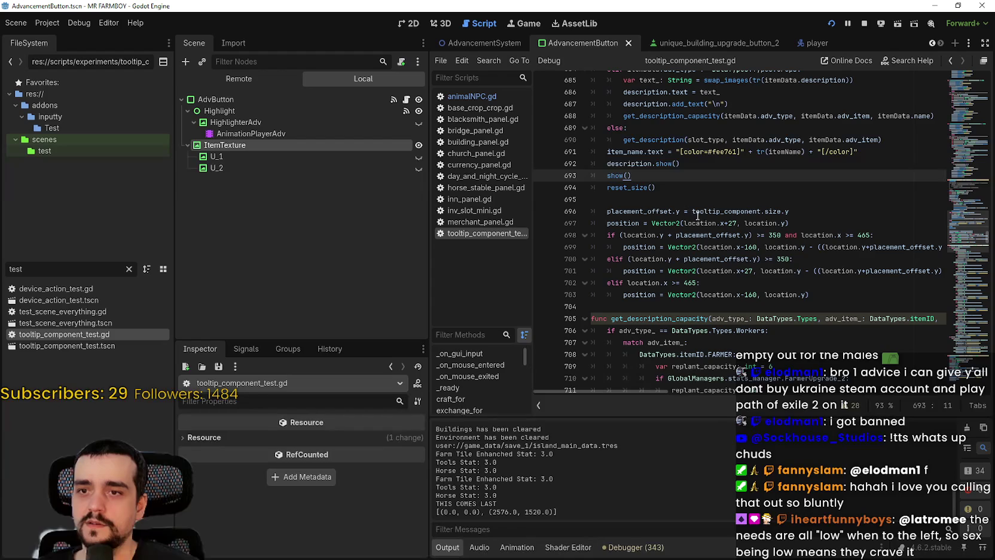
# - Change line 697's offset from x+27 to x+20, save, and check the game
pyautogui.click(738, 223)
pyautogui.press('BackSpace')
pyautogui.write('0')
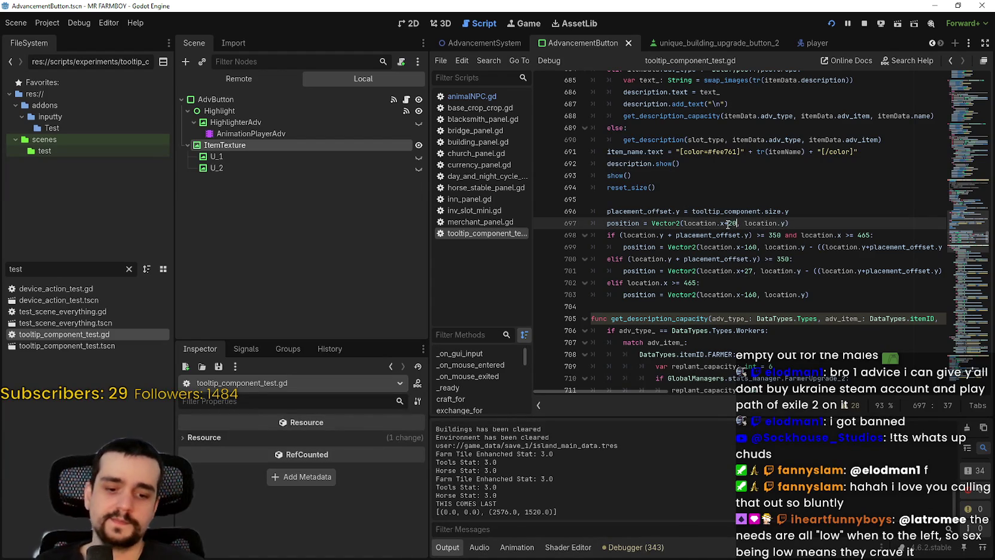
pyautogui.hotkey('ctrl', 's')
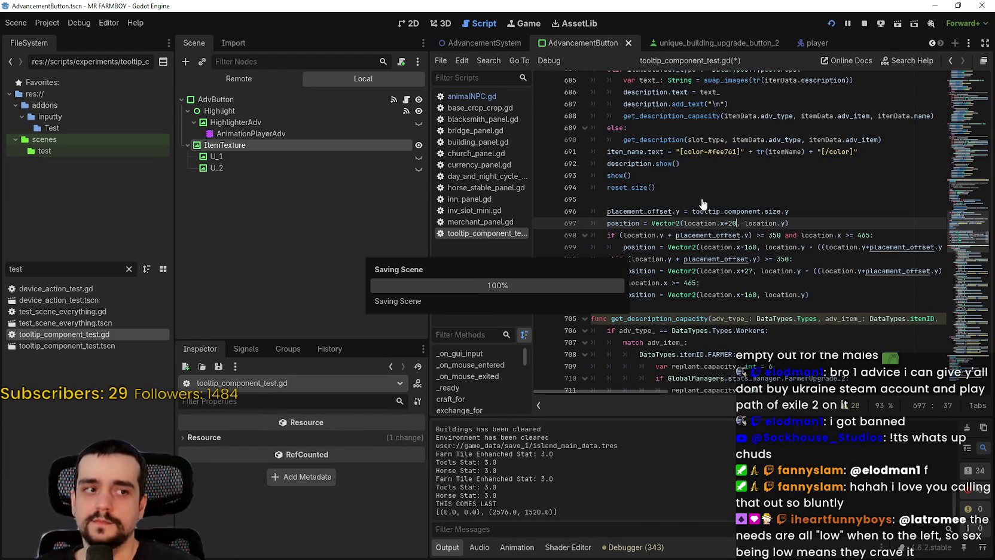
pyautogui.hotkey('alt', 'Tab')
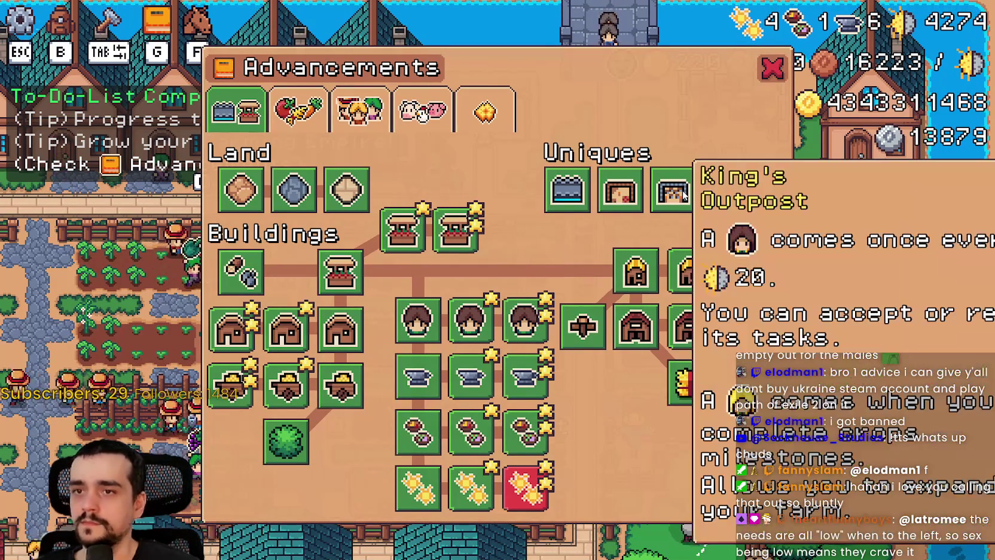
pyautogui.hotkey('alt', 'Tab')
# - Set both line 697 and line 670 offsets to location.x+32 and save
pyautogui.write('3')
pyautogui.scroll(5, 734, 215)
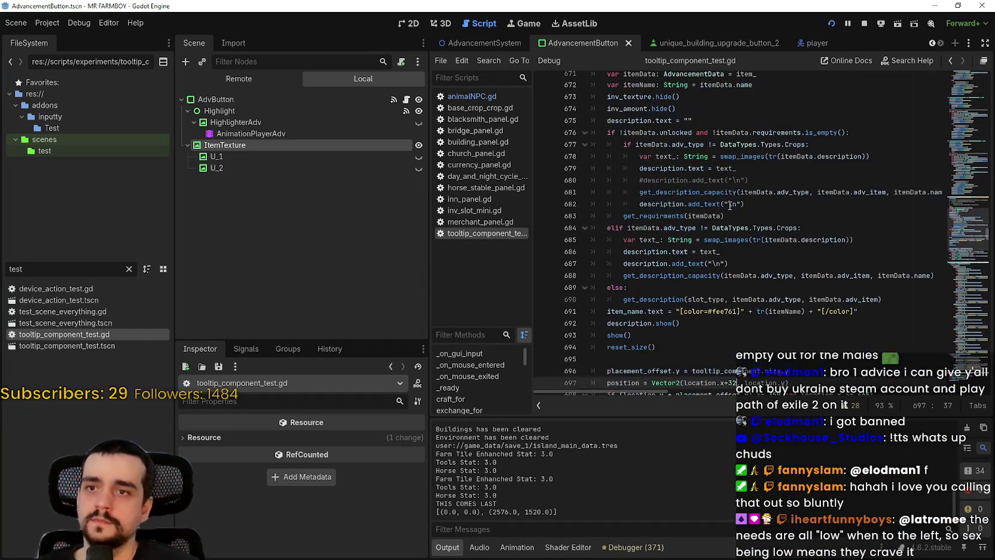
pyautogui.scroll(3, 720, 215)
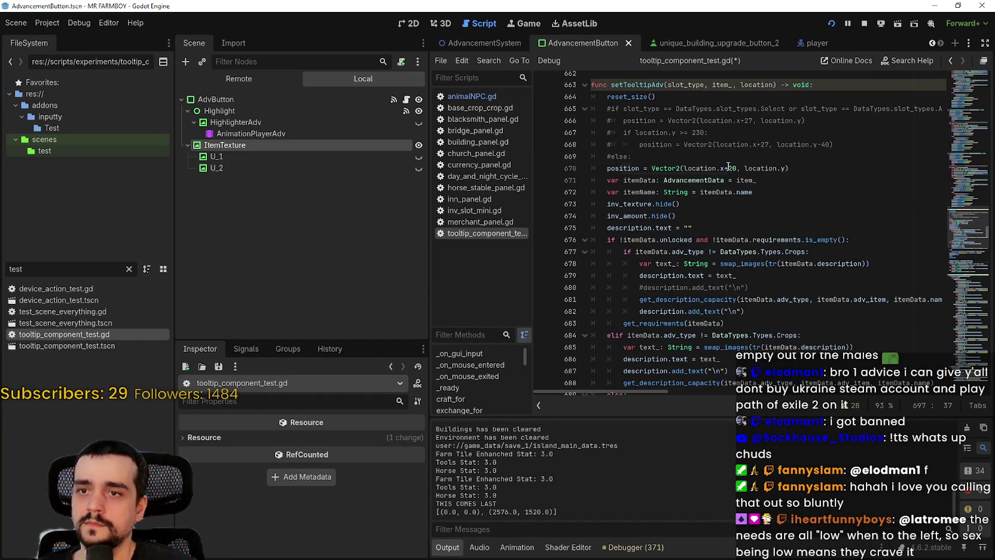
pyautogui.doubleClick(734, 168)
pyautogui.write('32')
pyautogui.hotkey('ctrl', 's')
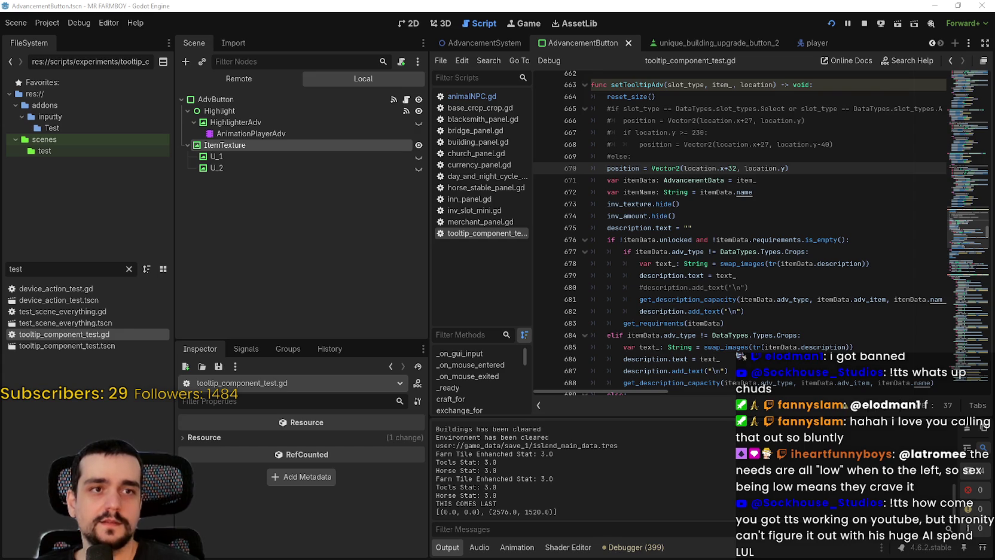
# - Move and dismiss the chat dashboard, then place the caret at the end of line 674
pyautogui.moveTo(634, 51); pyautogui.dragTo(623, 34)
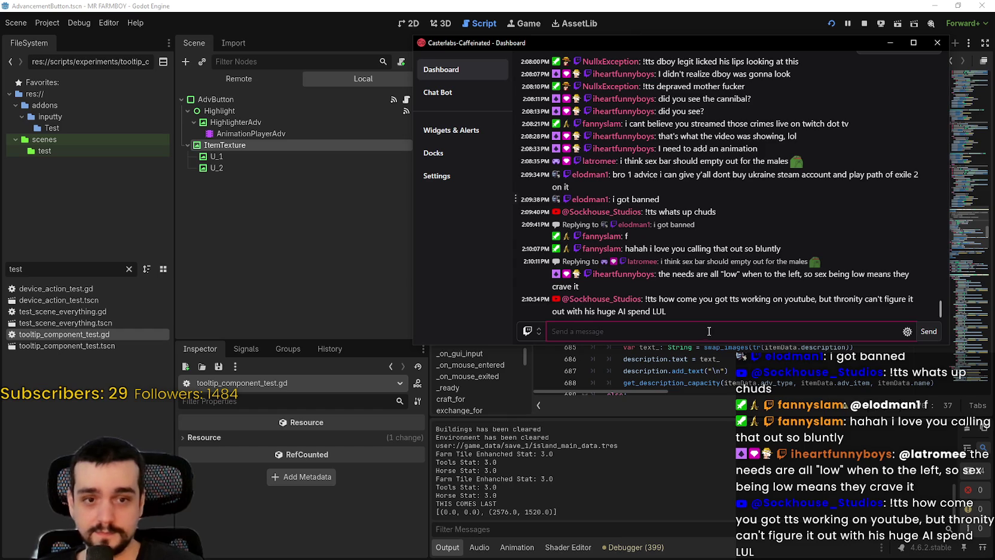
pyautogui.hotkey('alt', 'Tab')
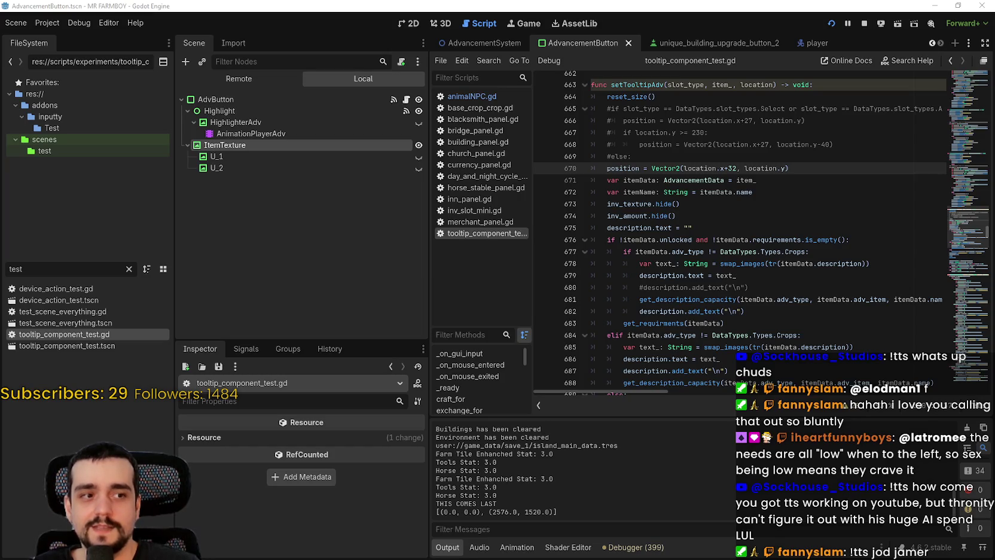
pyautogui.click(700, 212)
pyautogui.scroll(-3, 738, 158)
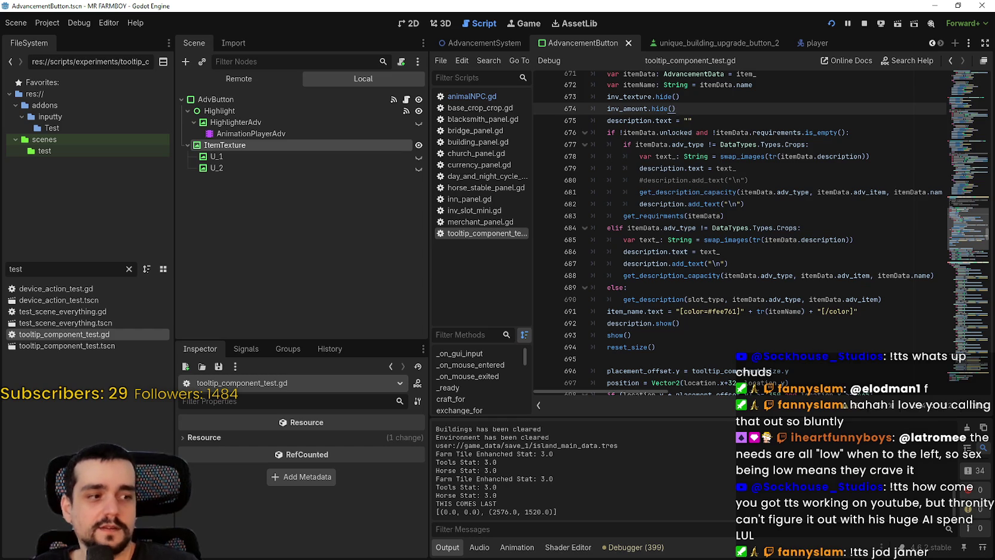
pyautogui.hotkey('alt', 'Tab')
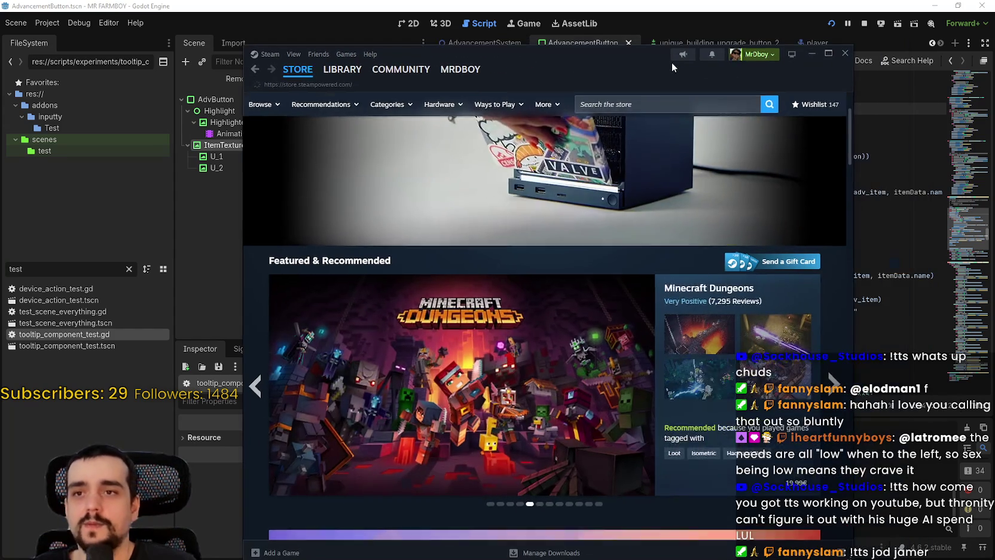
# - Search the Steam store for 'Path of exile 2' and scroll through its page
pyautogui.click(664, 98)
pyautogui.write('Path of exile')
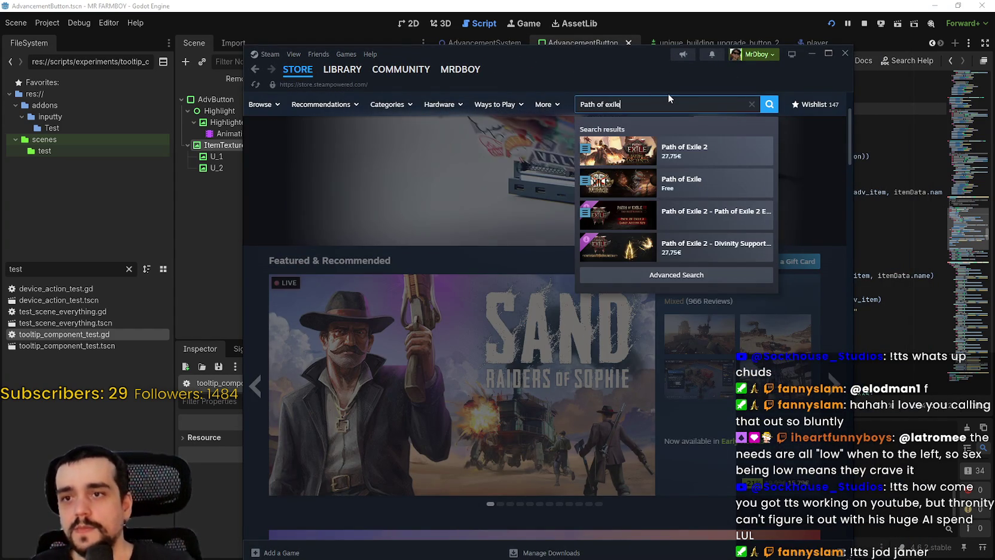
pyautogui.write(' 2')
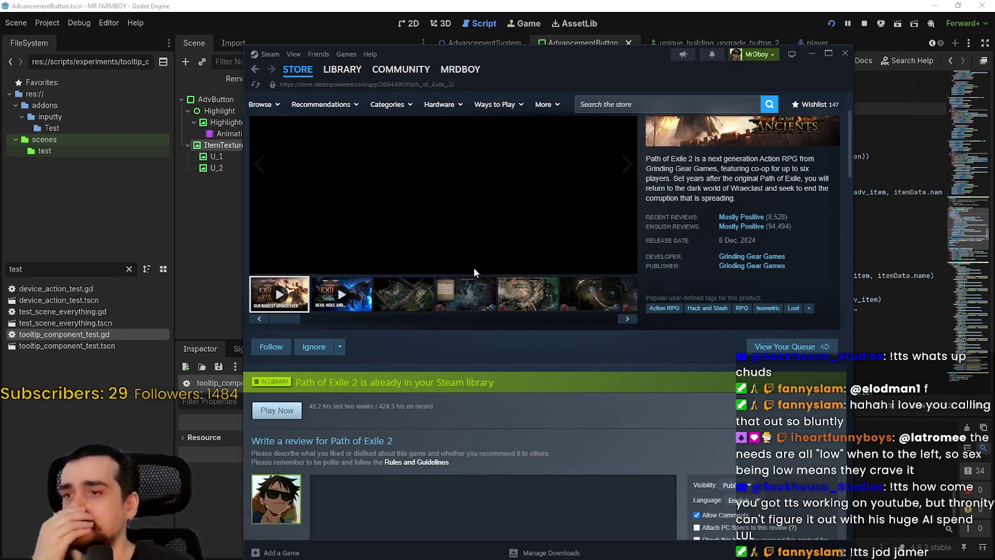
pyautogui.scroll(-7, 484, 335)
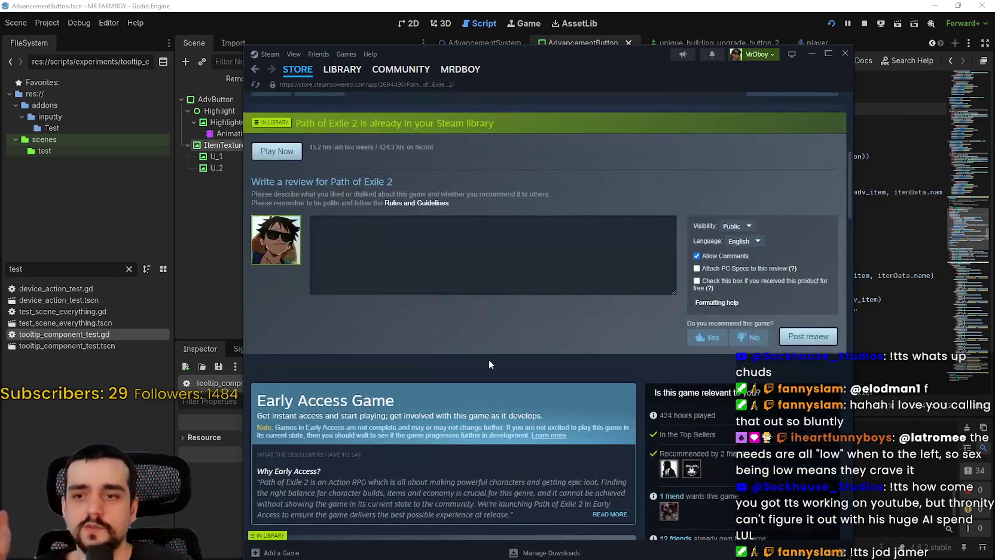
pyautogui.scroll(-10, 489, 359)
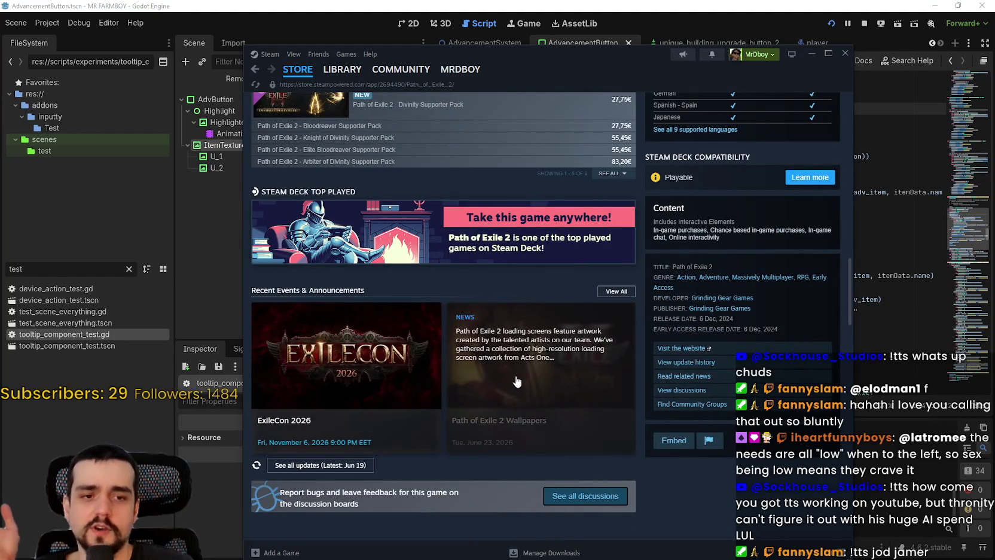
pyautogui.scroll(2, 521, 381)
pyautogui.scroll(5, 523, 376)
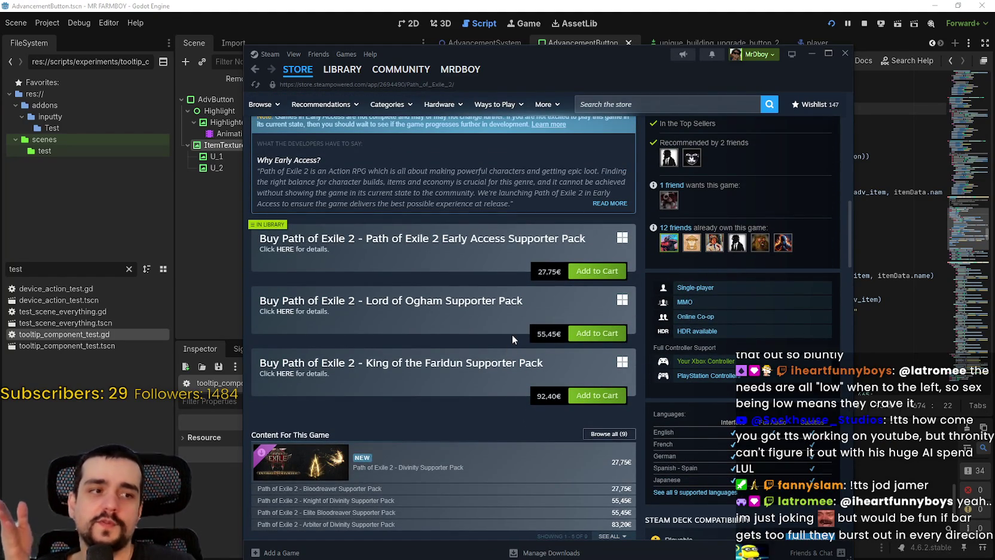
pyautogui.scroll(4, 523, 326)
pyautogui.scroll(8, 529, 342)
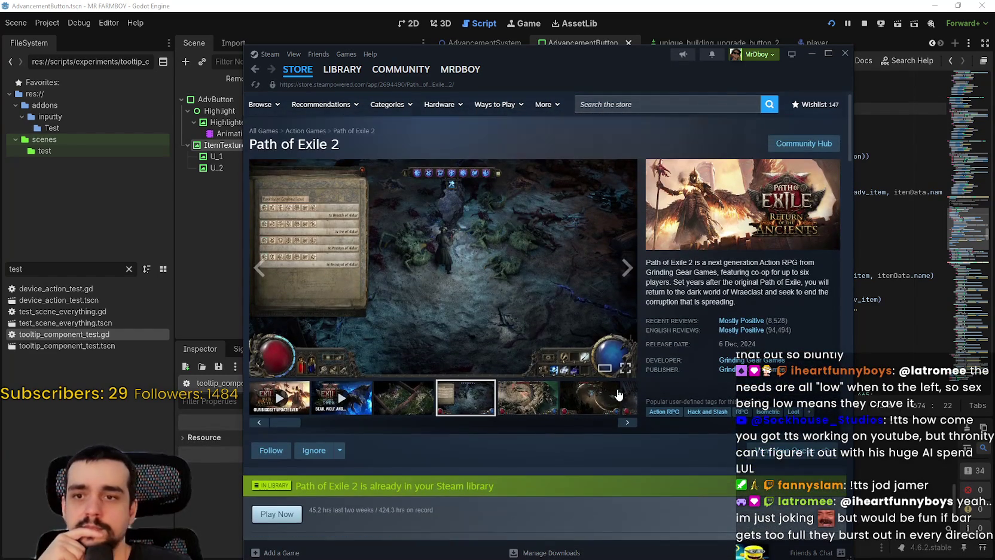
# - Enlarge and close a gameplay screenshot, scroll the page, then close the Steam window
pyautogui.click(543, 368)
pyautogui.click(830, 143)
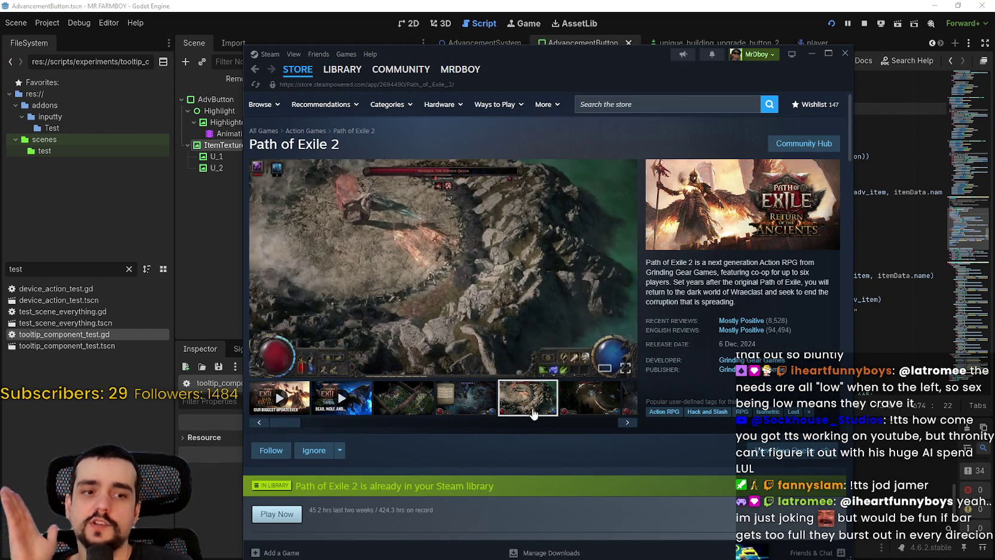
pyautogui.scroll(-12, 526, 407)
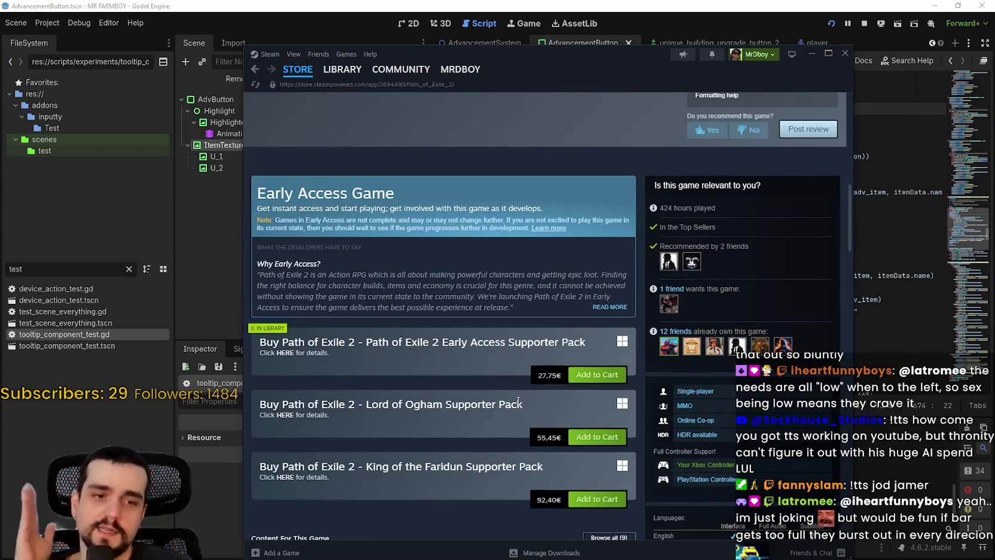
pyautogui.scroll(4, 526, 386)
pyautogui.scroll(6, 526, 384)
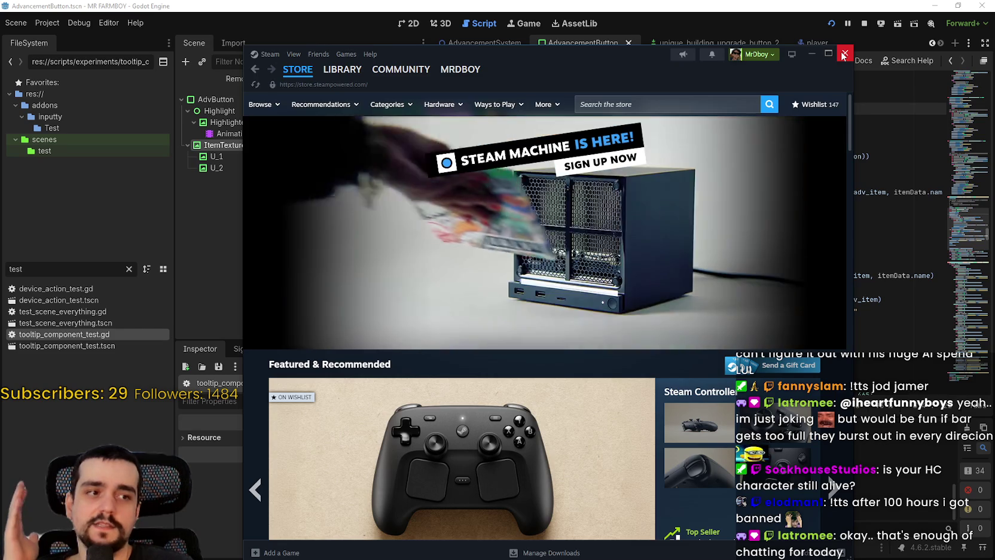
pyautogui.click(844, 55)
pyautogui.click(657, 290)
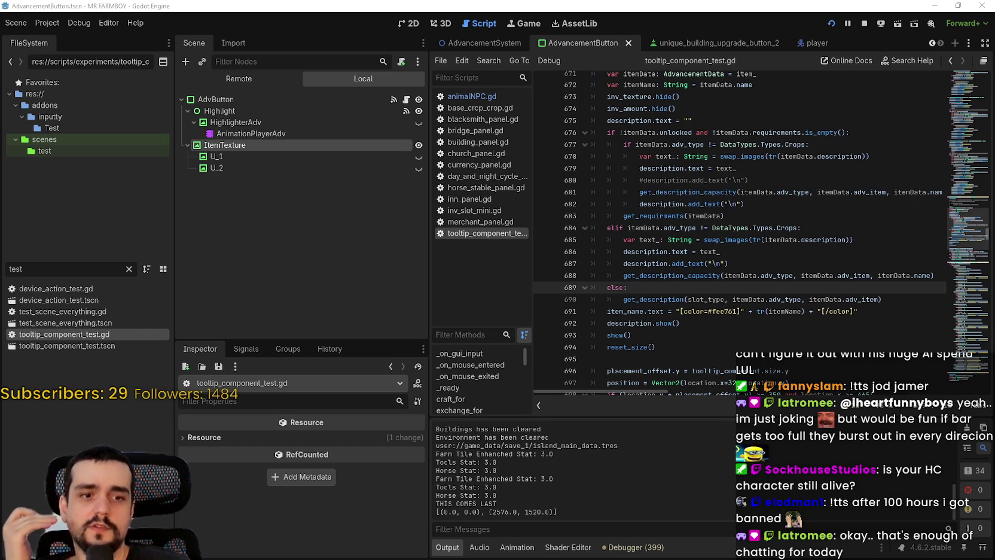
pyautogui.scroll(-1, 755, 301)
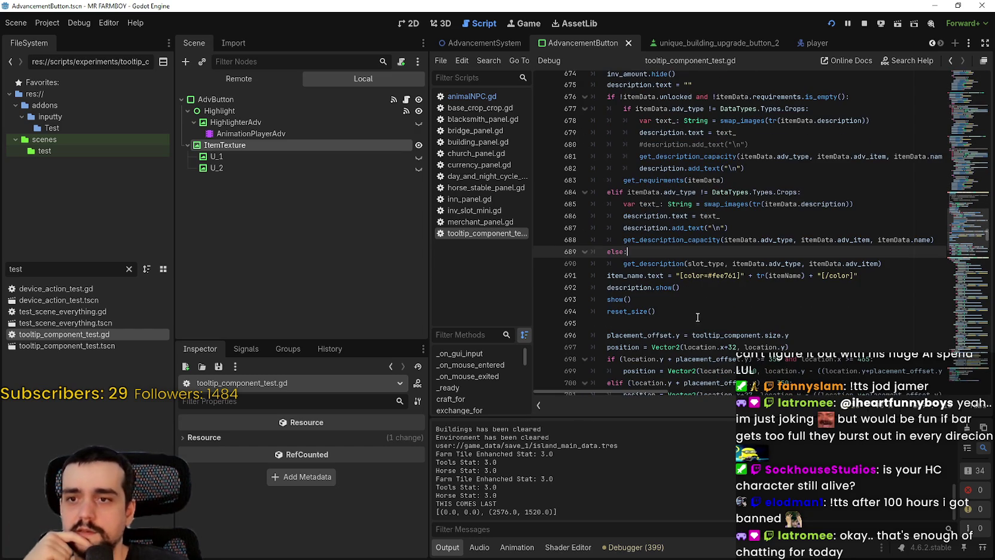
pyautogui.click(705, 300)
pyautogui.scroll(-2, 718, 296)
pyautogui.scroll(1, 725, 284)
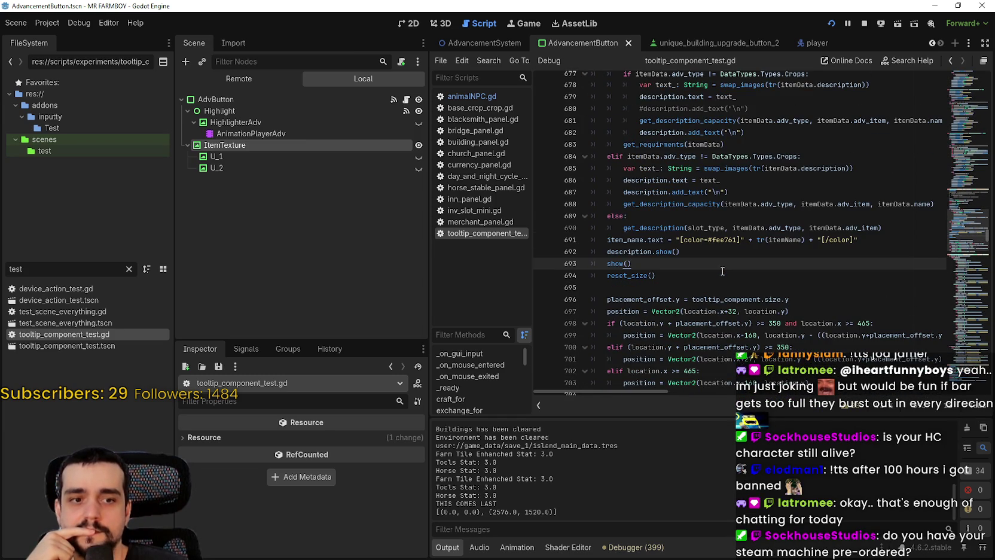
pyautogui.scroll(1, 723, 271)
pyautogui.moveTo(632, 299)
pyautogui.mouseDown()
pyautogui.moveTo(598, 275)
pyautogui.moveTo(494, 248)
pyautogui.mouseUp()
pyautogui.click(709, 275)
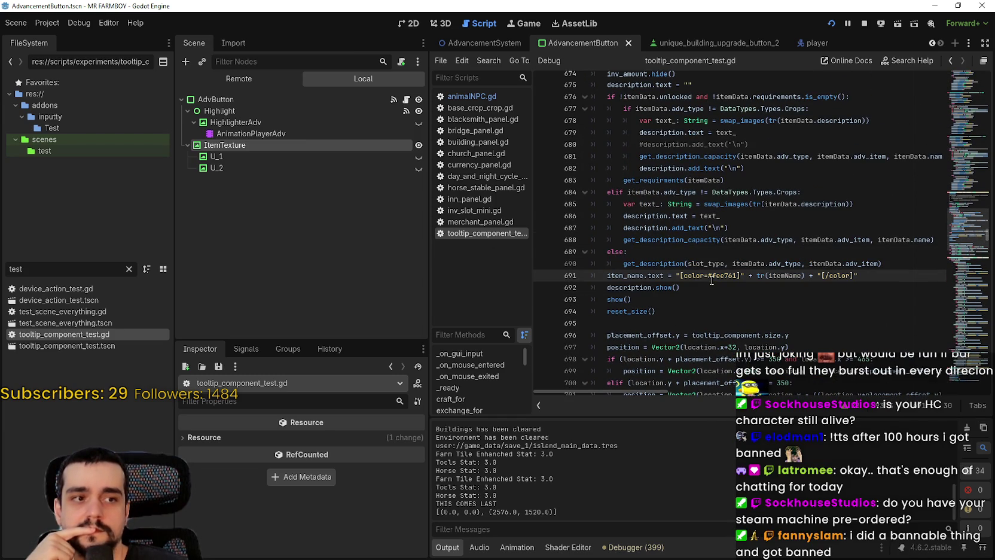
pyautogui.scroll(-1, 712, 278)
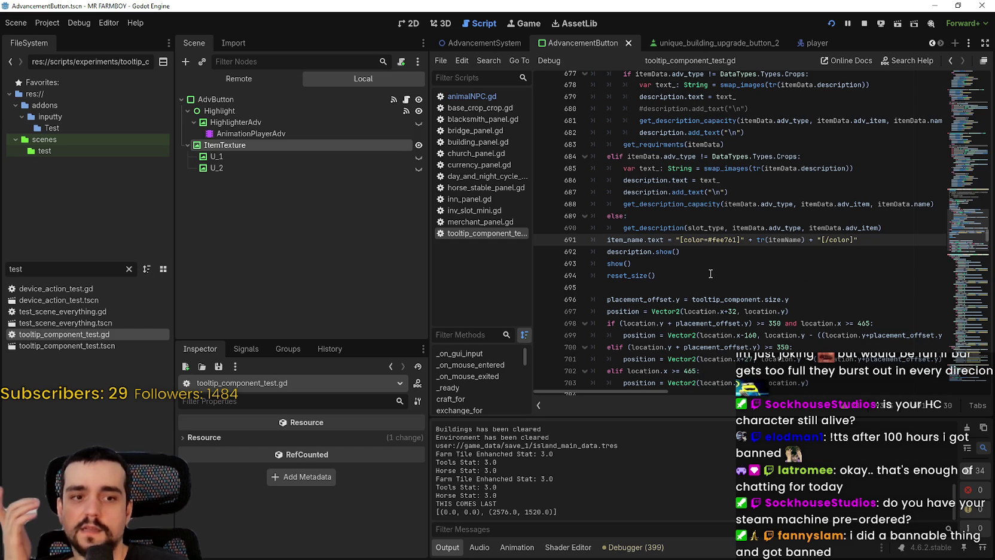
pyautogui.click(703, 273)
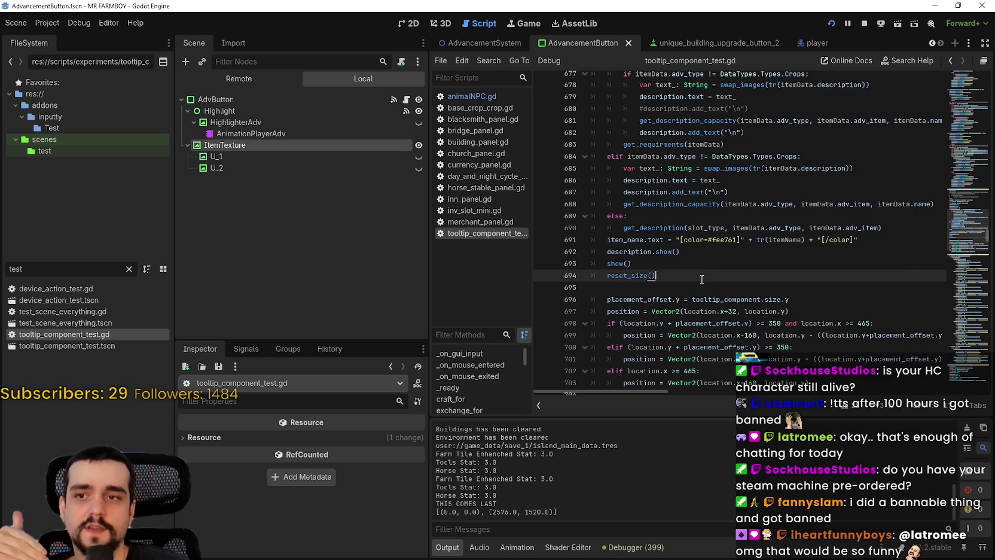
pyautogui.keyDown('shift'); pyautogui.click(594, 250); pyautogui.keyUp('shift')
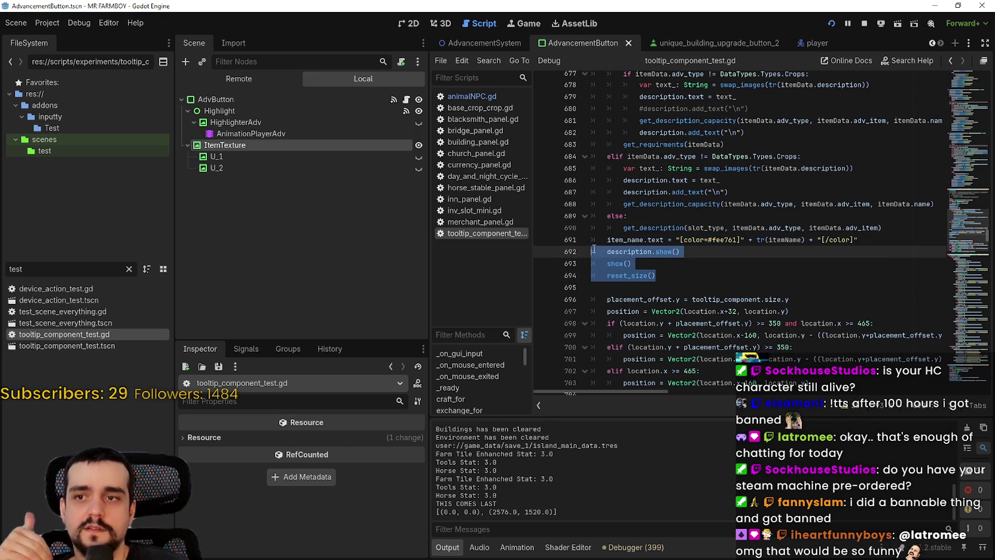
pyautogui.click(714, 280)
pyautogui.moveTo(704, 274); pyautogui.dragTo(578, 239)
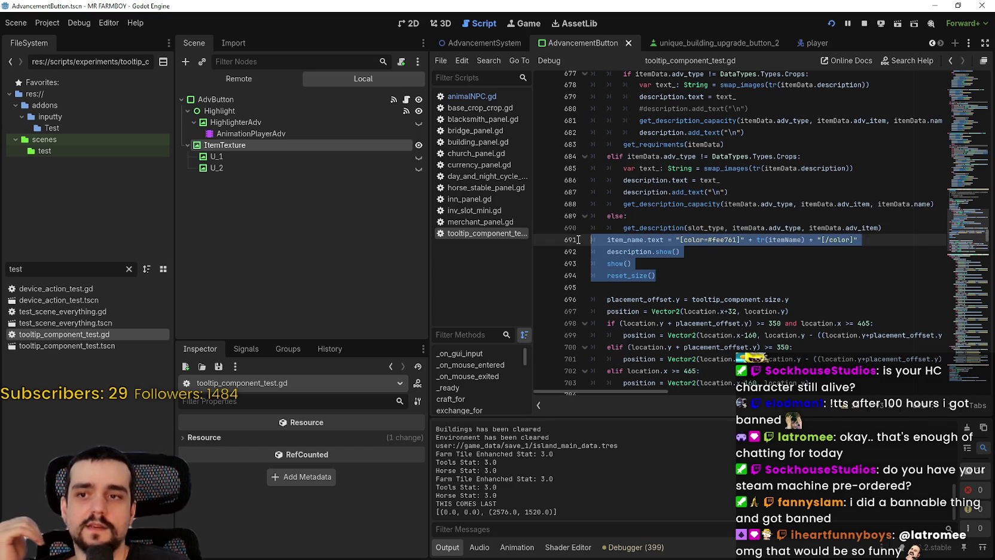
pyautogui.click(714, 220)
pyautogui.tripleClick(689, 240)
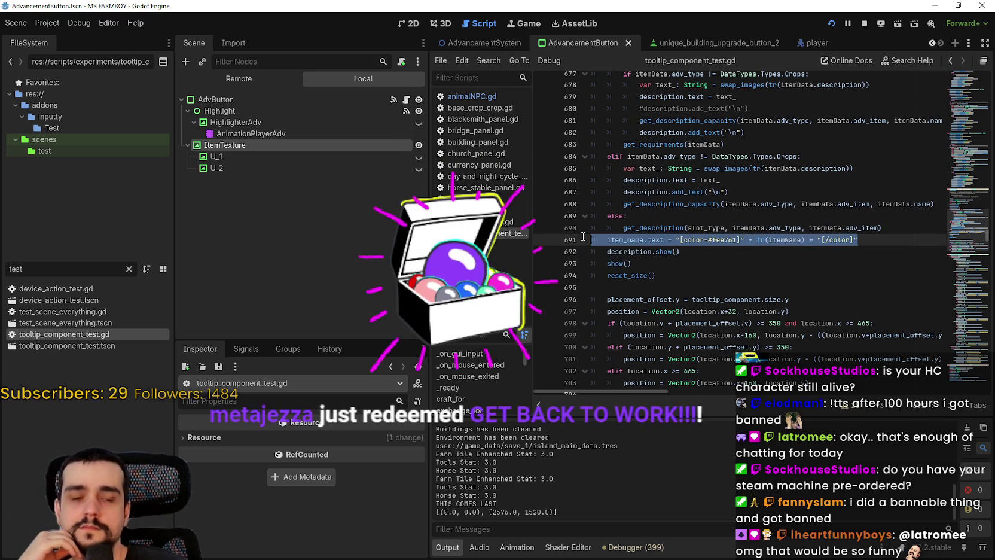
pyautogui.click(706, 263)
pyautogui.scroll(2, 712, 240)
pyautogui.click(717, 221)
pyautogui.scroll(-1, 717, 219)
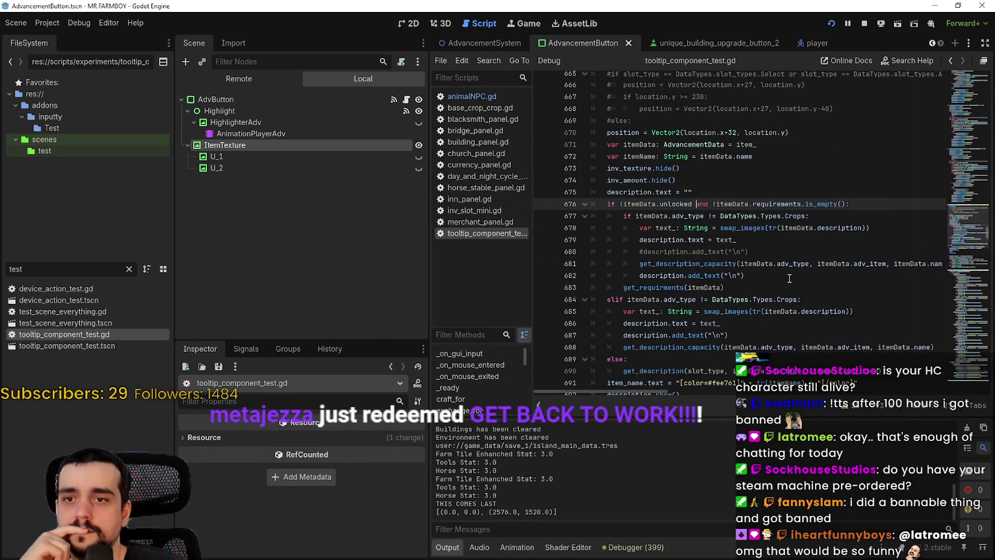
pyautogui.click(785, 274)
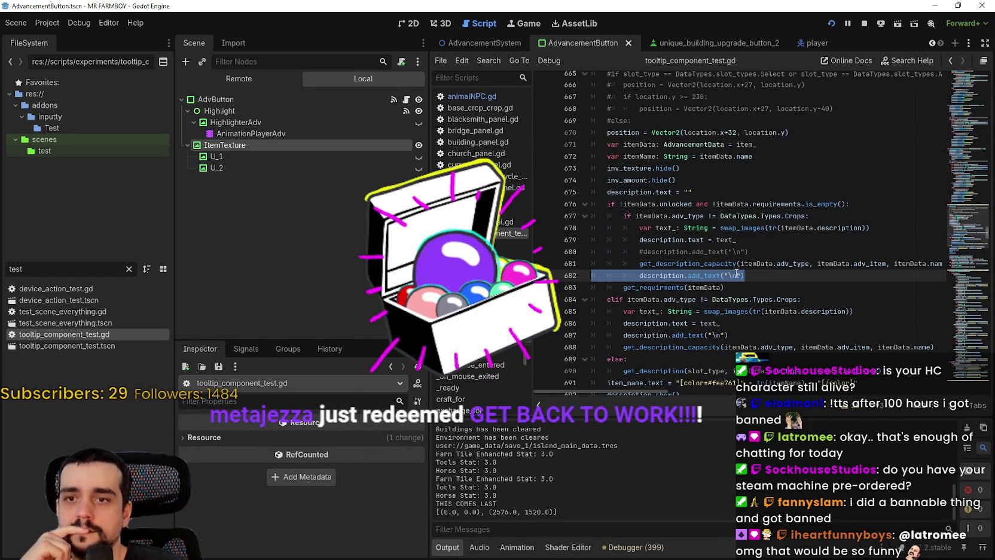
pyautogui.moveTo(745, 275)
pyautogui.mouseDown()
pyautogui.moveTo(730, 264)
pyautogui.moveTo(570, 252)
pyautogui.mouseUp()
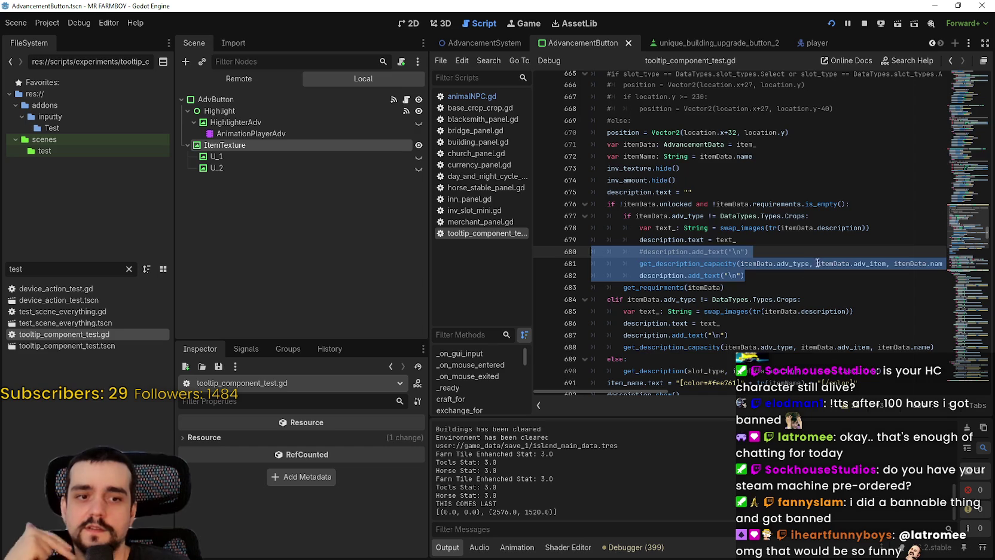
pyautogui.moveTo(799, 276)
pyautogui.mouseDown()
pyautogui.moveTo(688, 269)
pyautogui.moveTo(558, 238)
pyautogui.mouseUp()
pyautogui.moveTo(795, 285)
pyautogui.mouseDown()
pyautogui.moveTo(688, 275)
pyautogui.moveTo(586, 242)
pyautogui.mouseUp()
pyautogui.moveTo(762, 274); pyautogui.dragTo(524, 243)
pyautogui.click(771, 277)
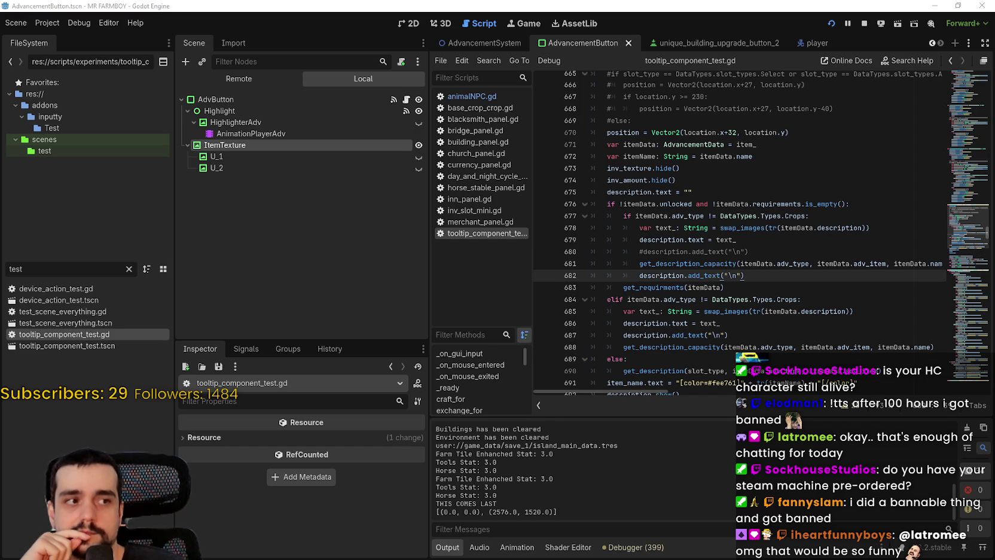
pyautogui.click(758, 246)
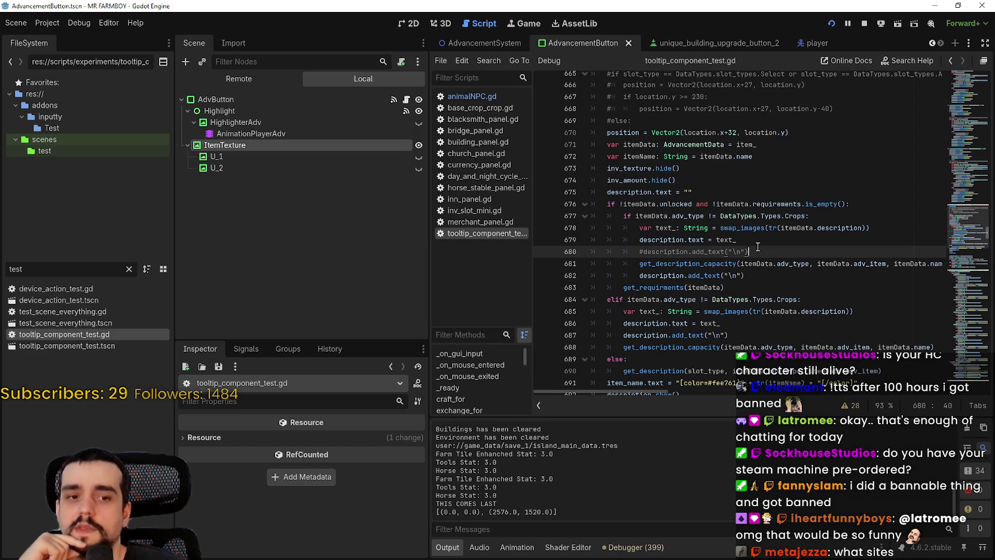
pyautogui.scroll(2, 849, 300)
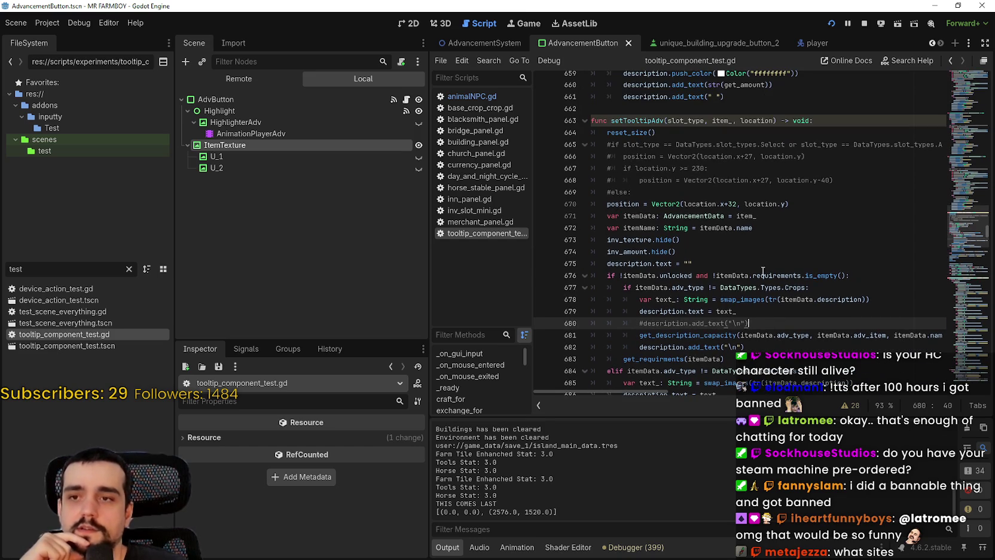
pyautogui.scroll(-2, 787, 266)
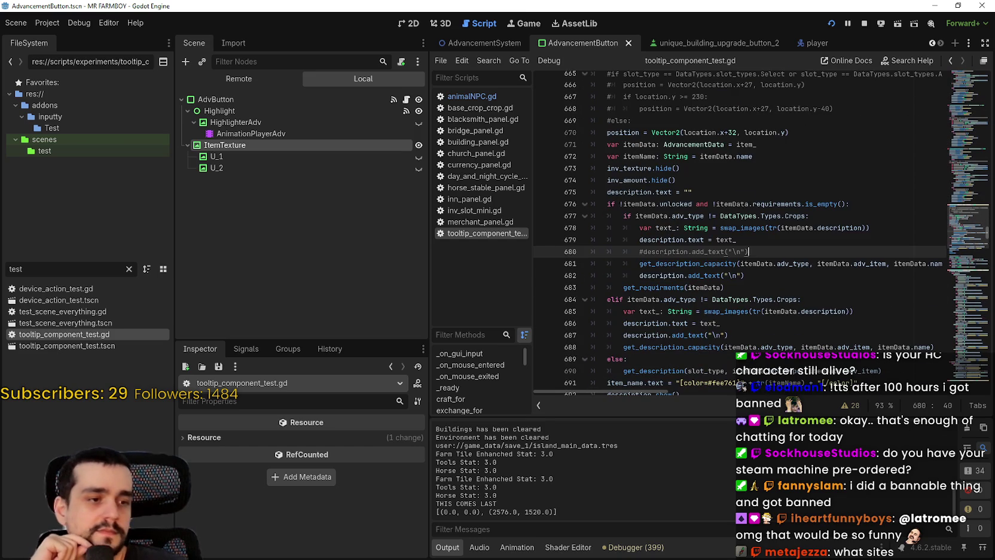
# - Read the advancement icon tooltips in the game, then open Steam's Steam Machine promotion
pyautogui.hotkey('alt', 'Tab')
pyautogui.moveTo(656, 192)
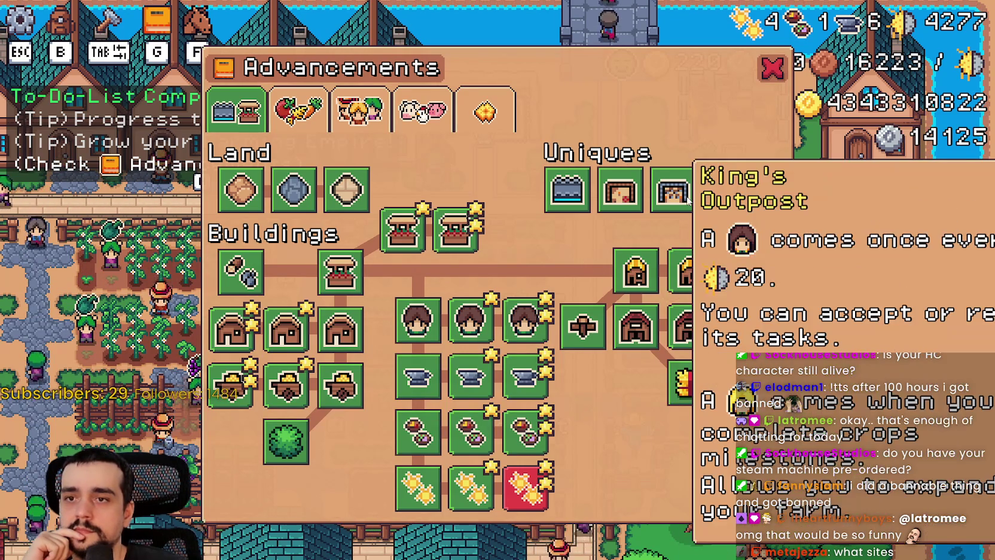
pyautogui.moveTo(744, 200)
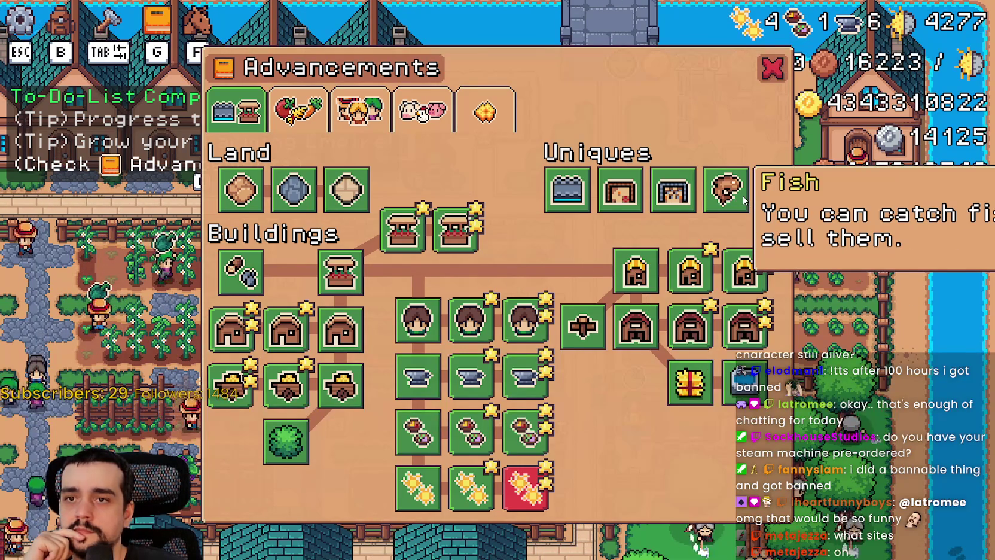
pyautogui.moveTo(747, 278)
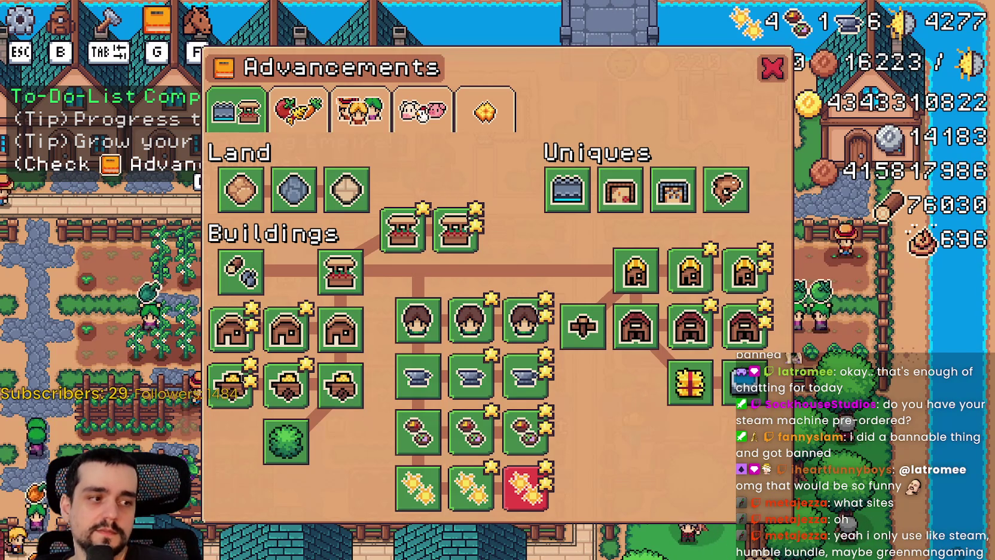
pyautogui.hotkey('alt', 'Tab')
pyautogui.click(601, 183)
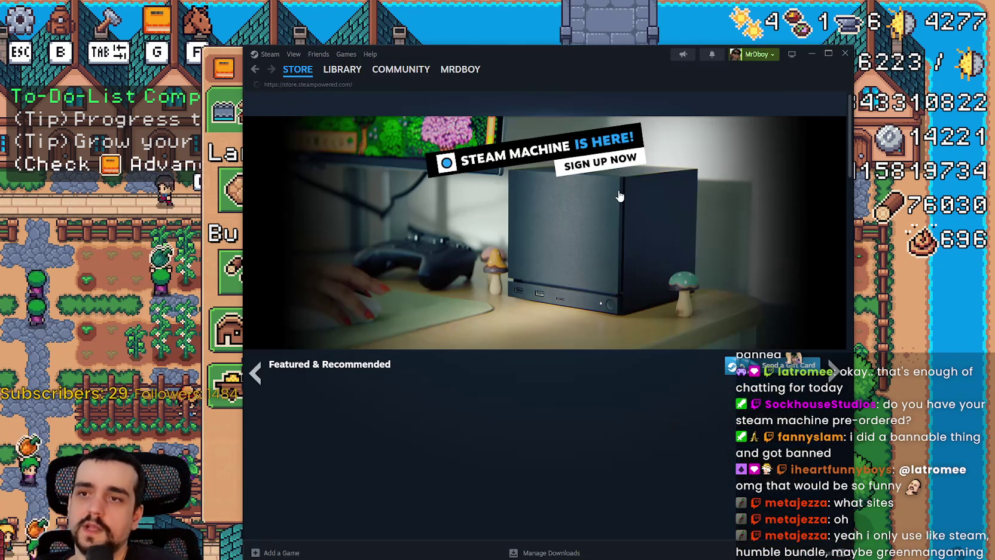
pyautogui.click(613, 310)
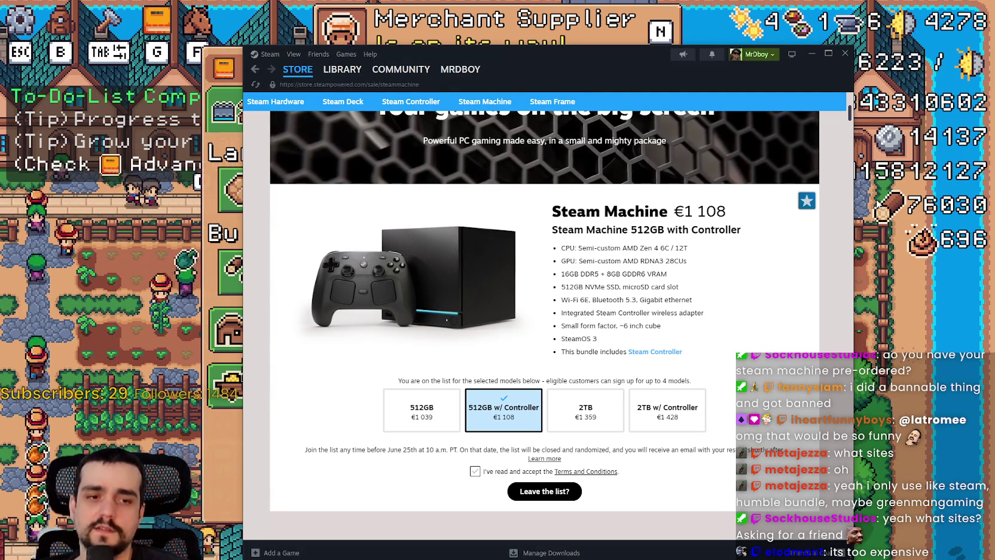
pyautogui.hotkey('alt', 'Tab')
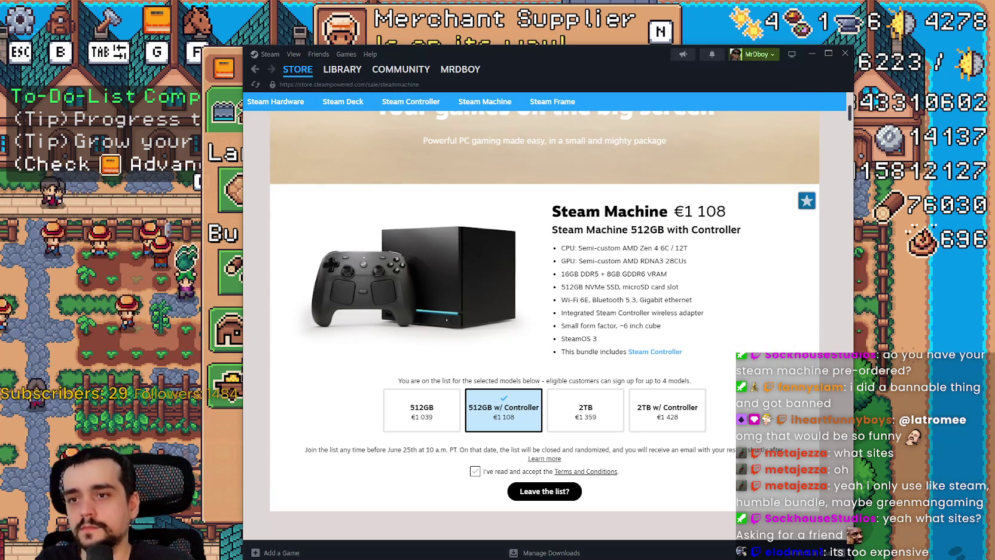
pyautogui.hotkey('alt', 'Tab')
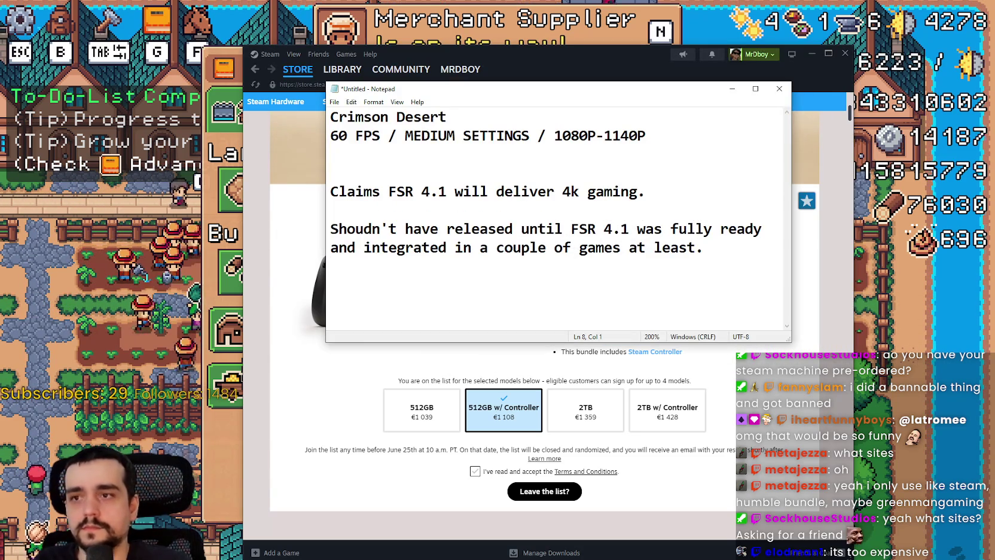
pyautogui.hotkey('alt', 'Tab')
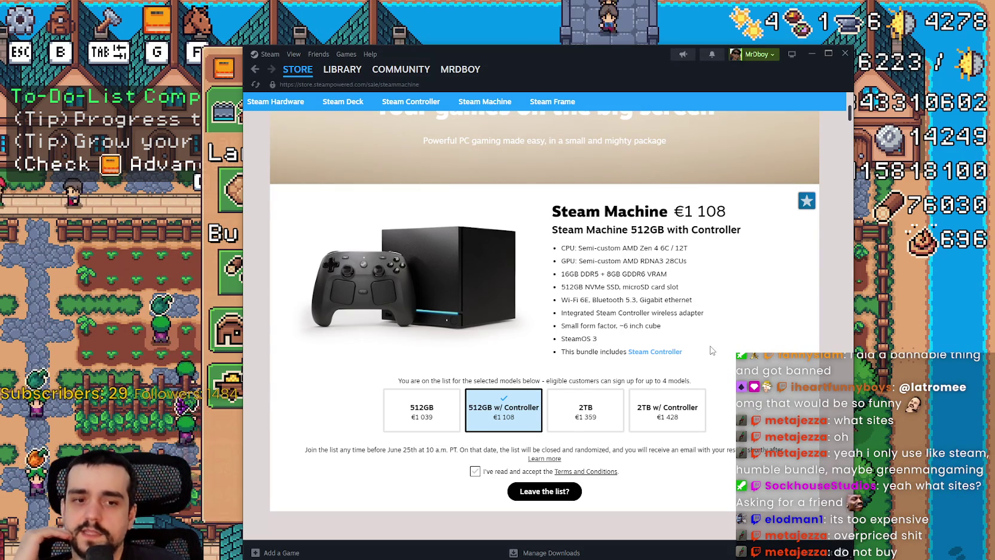
pyautogui.scroll(2, 706, 349)
pyautogui.scroll(-2, 670, 329)
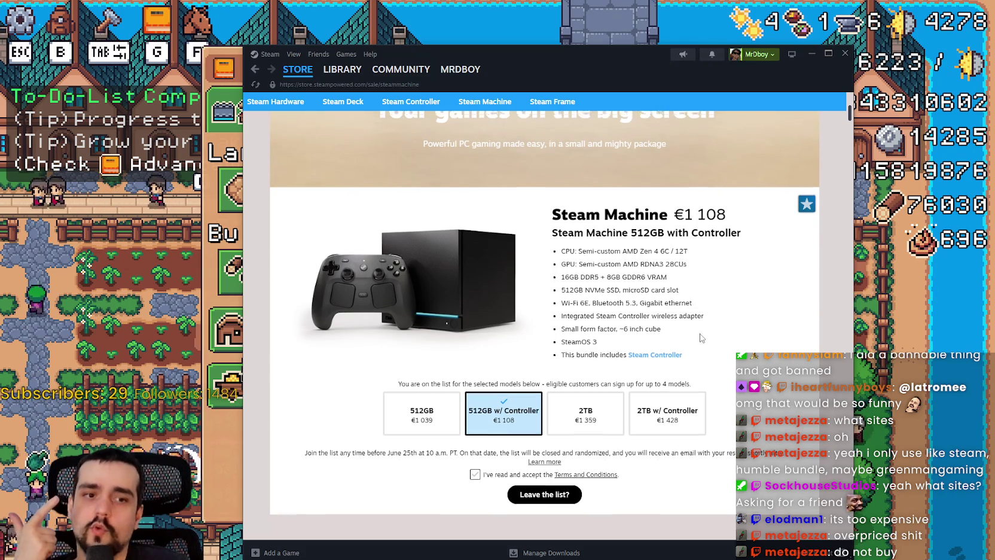
pyautogui.scroll(4, 701, 338)
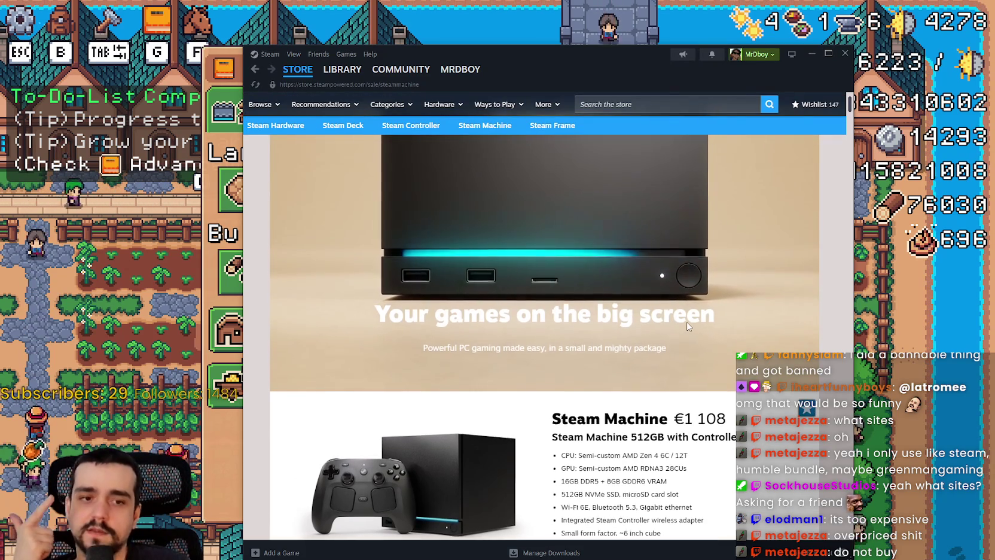
pyautogui.scroll(-3, 687, 326)
pyautogui.scroll(-7, 684, 316)
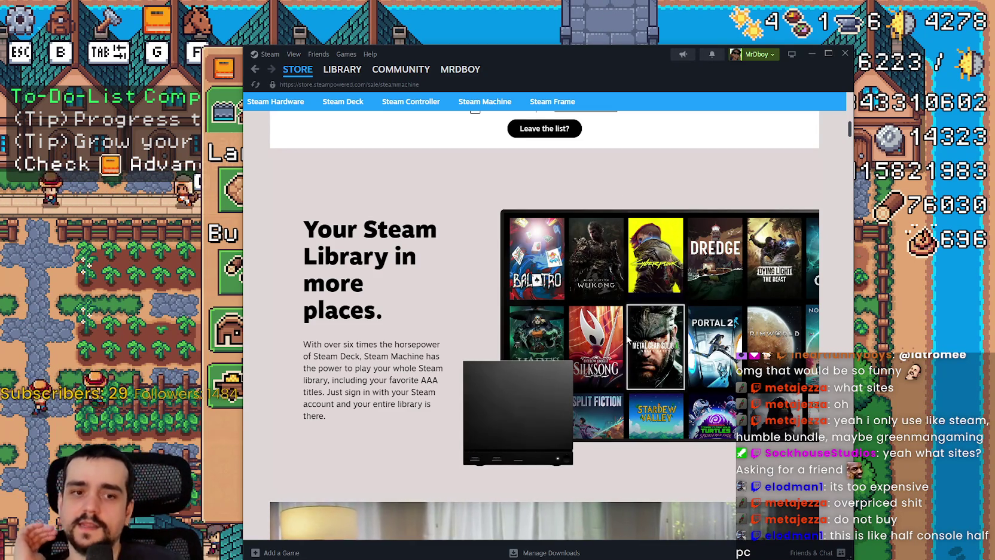
pyautogui.scroll(-2, 630, 351)
pyautogui.scroll(1, 539, 358)
pyautogui.scroll(-5, 624, 384)
pyautogui.scroll(1, 634, 383)
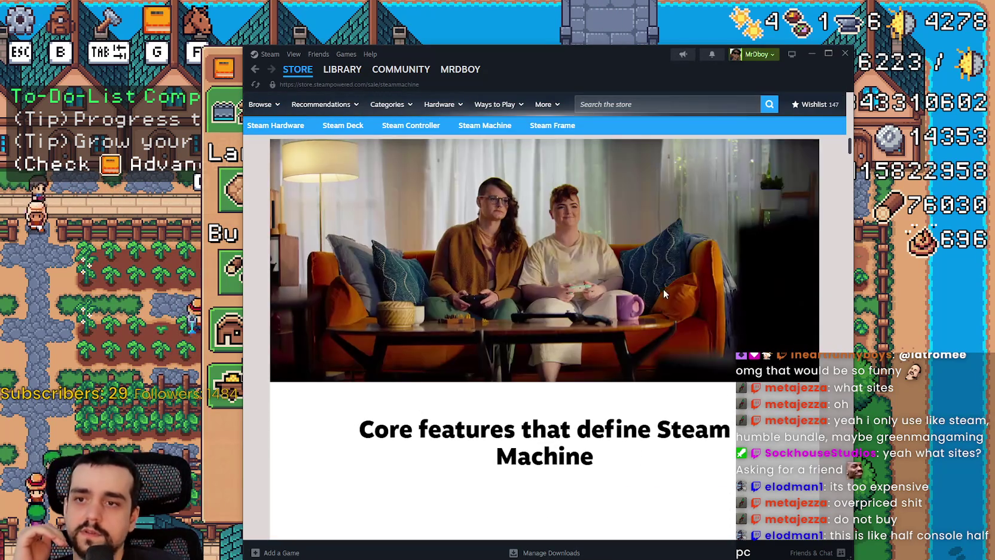
pyautogui.scroll(6, 711, 353)
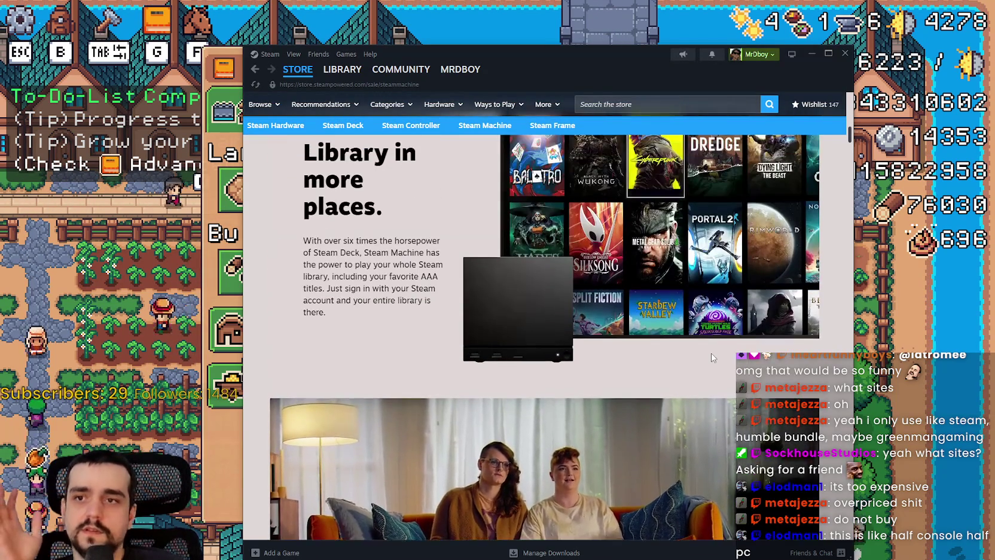
pyautogui.scroll(-10, 583, 339)
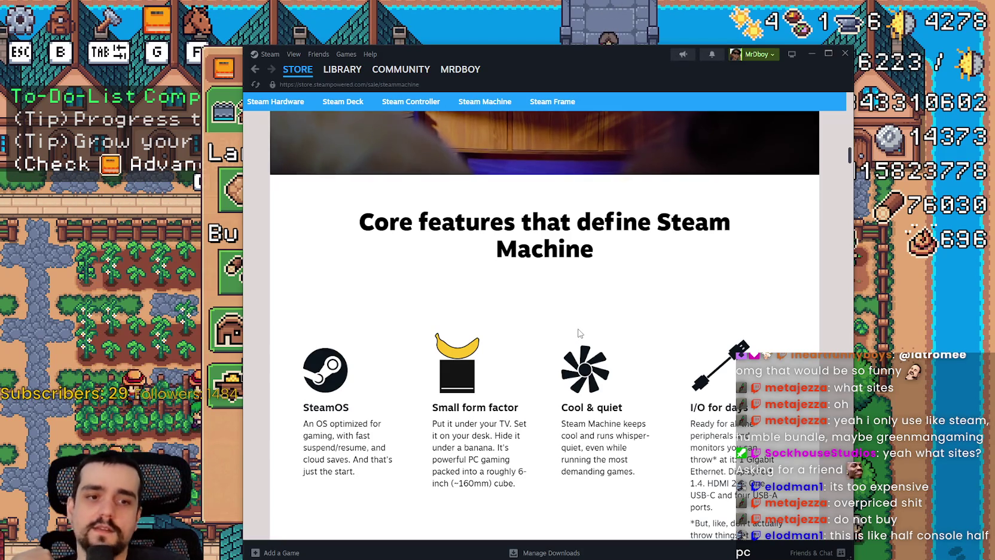
pyautogui.scroll(-4, 576, 314)
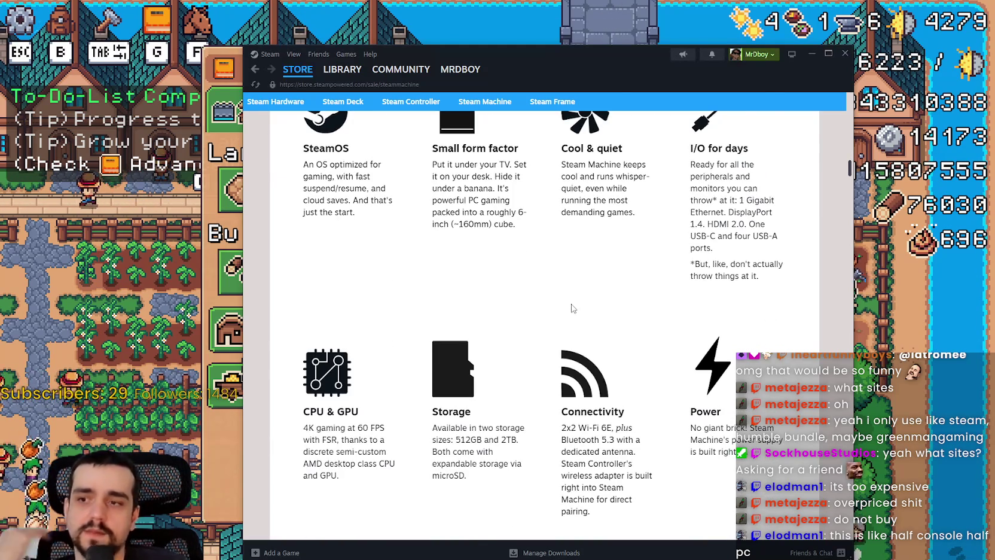
pyautogui.scroll(-3, 573, 308)
pyautogui.scroll(5, 662, 421)
pyautogui.scroll(13, 658, 419)
pyautogui.scroll(1, 643, 414)
pyautogui.scroll(1, 640, 411)
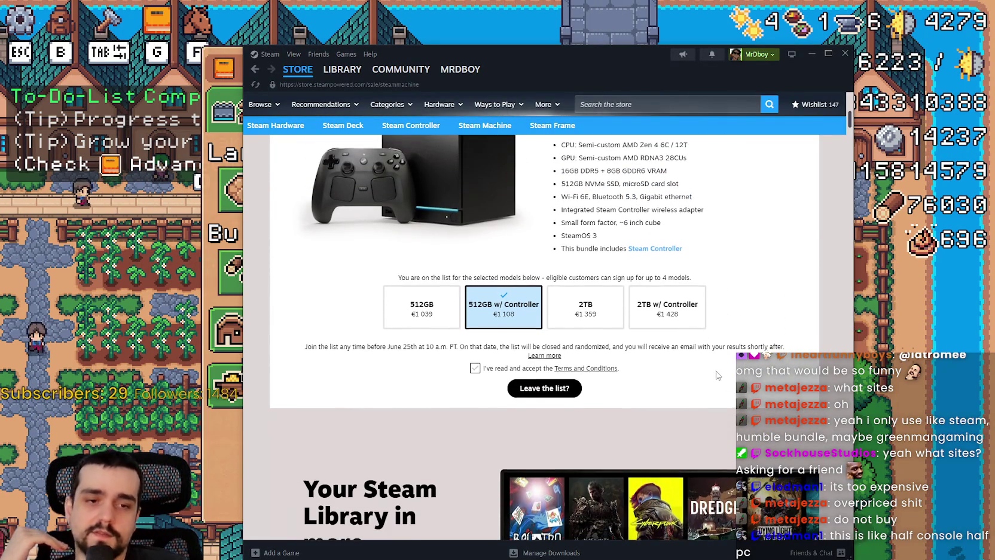
pyautogui.scroll(3, 717, 374)
pyautogui.scroll(-2, 714, 372)
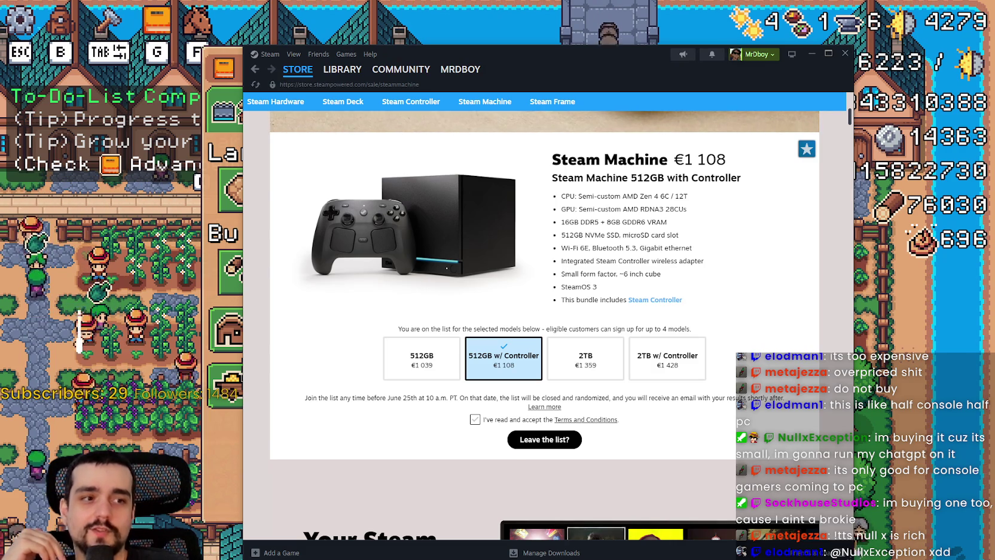
pyautogui.scroll(-1, 579, 404)
pyautogui.scroll(1, 580, 404)
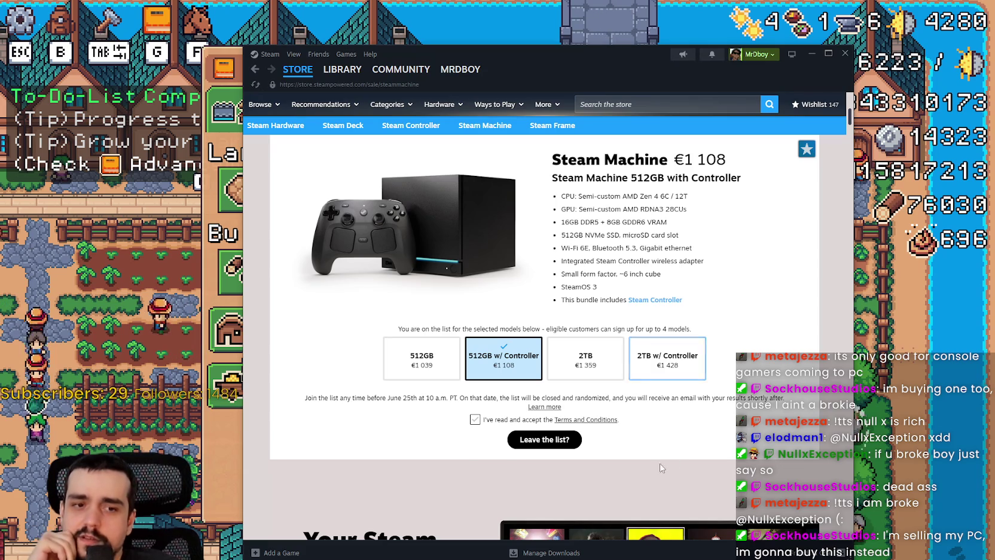
# - Compare the 2TB and 2TB w/ Controller Steam Machine models by toggling between their cards
pyautogui.click(586, 359)
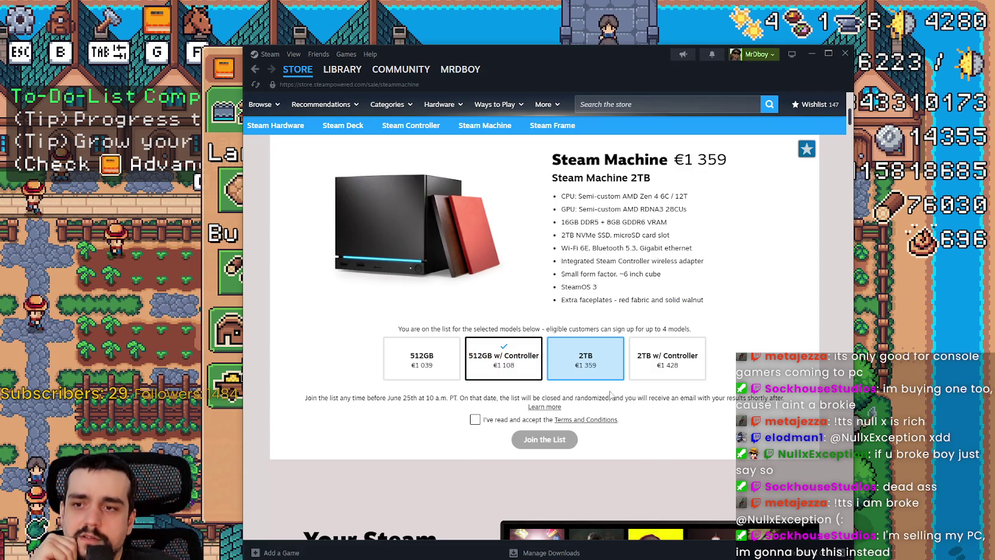
pyautogui.click(666, 362)
pyautogui.click(504, 359)
pyautogui.click(664, 362)
pyautogui.click(503, 359)
pyautogui.click(661, 365)
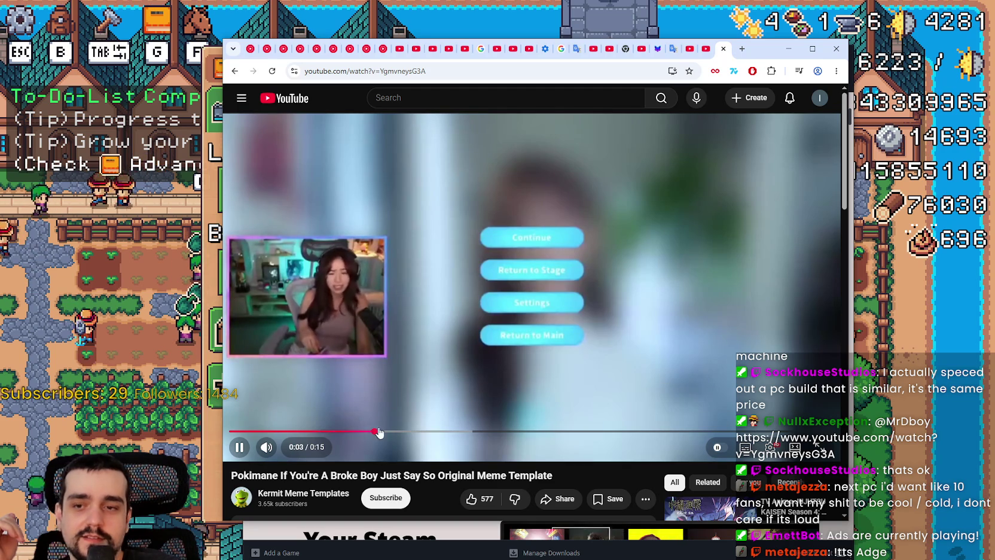
# - Pause the meme clip and set the video quality to 1080p
pyautogui.click(239, 447)
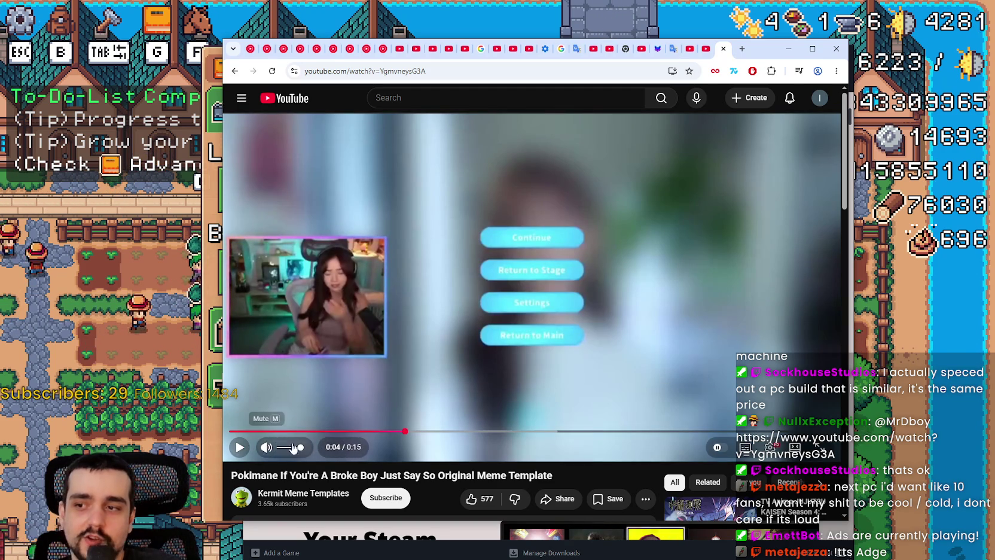
pyautogui.click(771, 447)
pyautogui.click(748, 411)
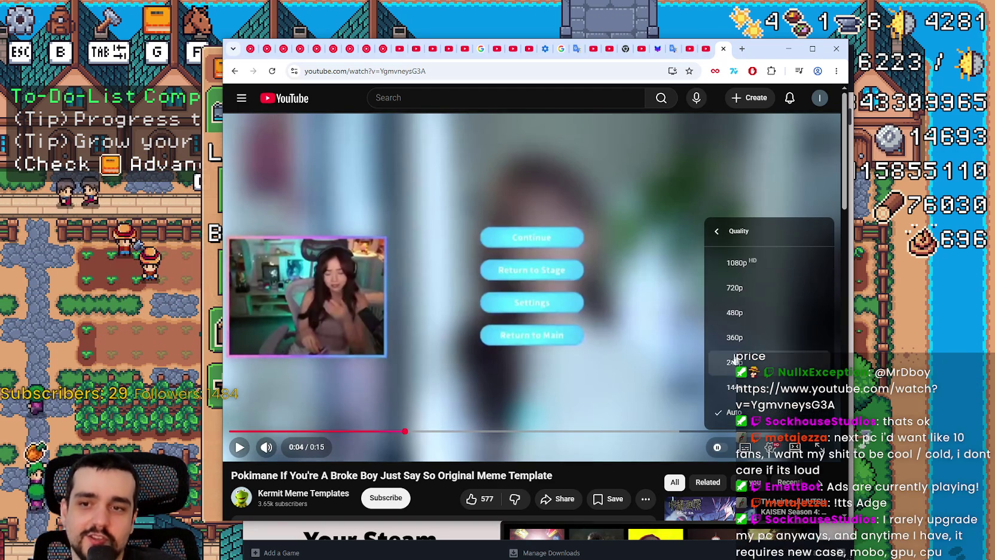
pyautogui.click(736, 262)
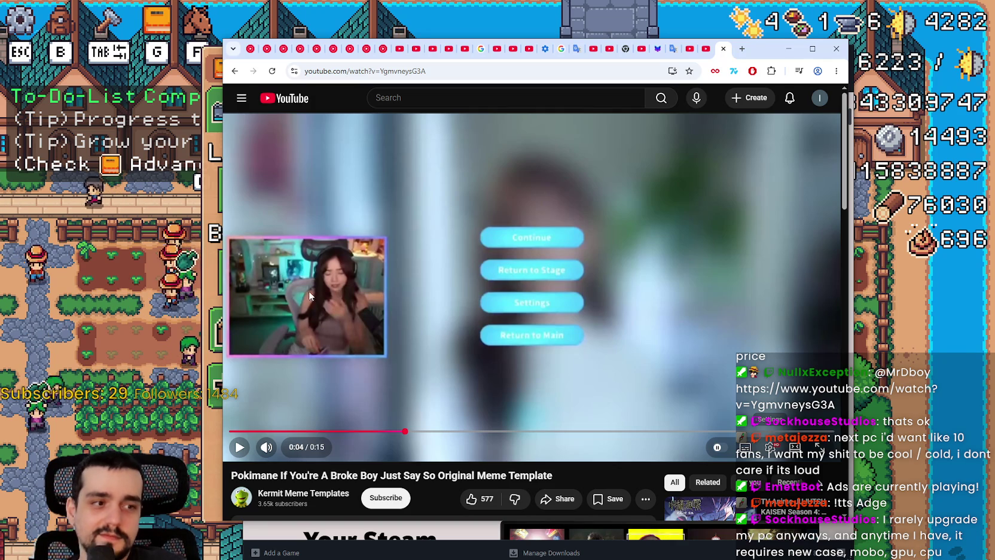
# - Replay the clip, open the PLAYABLE Shooter Game video from the end screen, and minimize Chrome
pyautogui.click(239, 431)
pyautogui.click(442, 336)
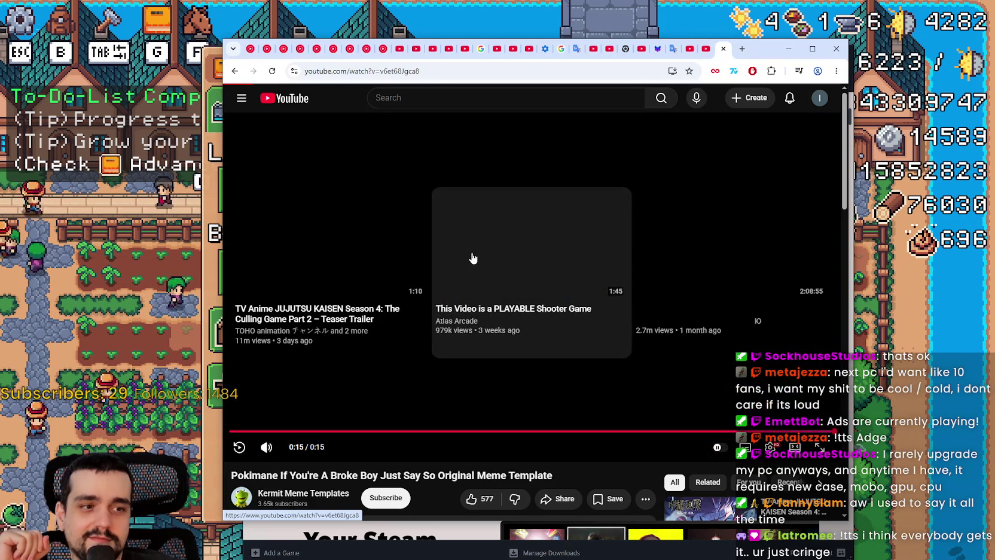
pyautogui.click(472, 257)
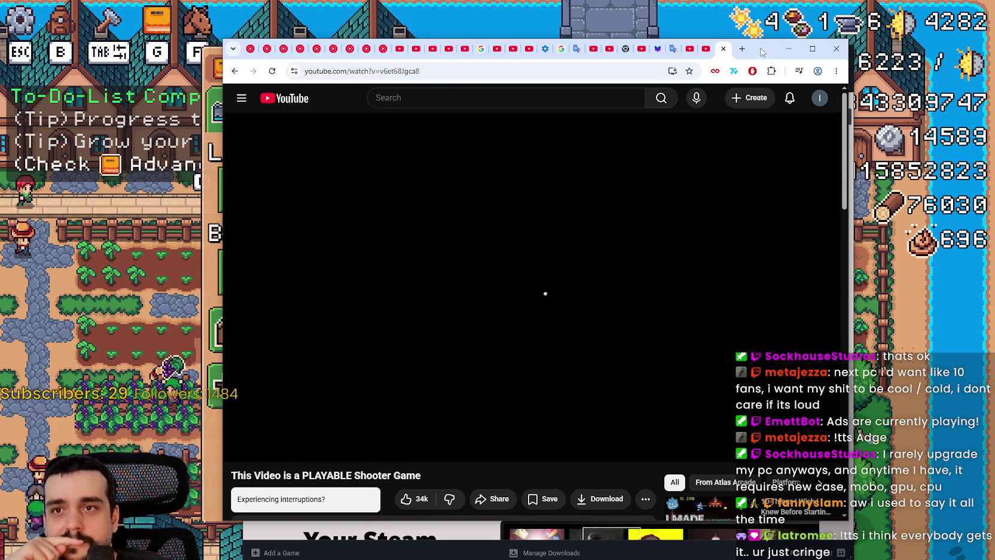
pyautogui.click(789, 48)
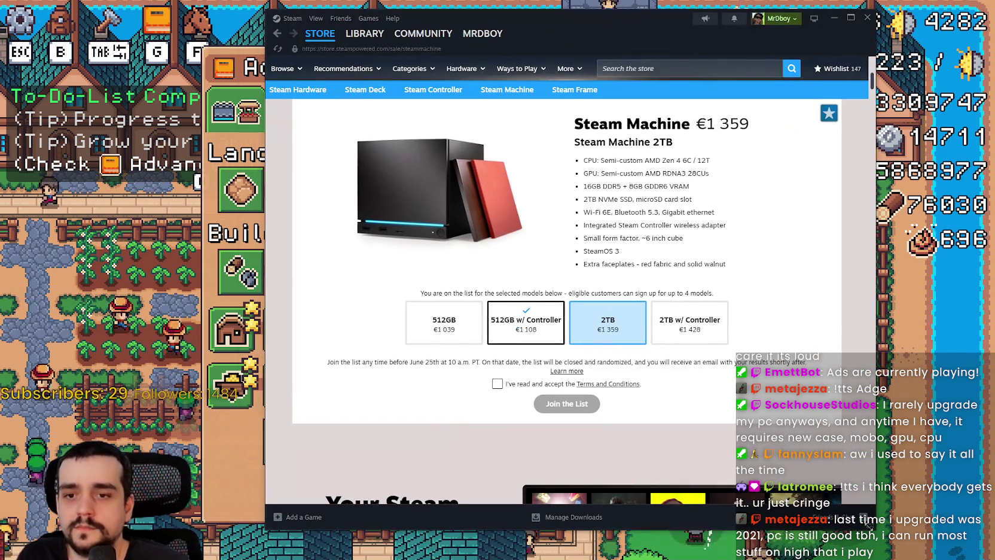
# - Resize the Steam window to be narrower and taller
pyautogui.moveTo(880, 507)
pyautogui.mouseDown()
pyautogui.moveTo(843, 529)
pyautogui.moveTo(774, 543)
pyautogui.moveTo(804, 535)
pyautogui.mouseUp()
pyautogui.scroll(1, 623, 343)
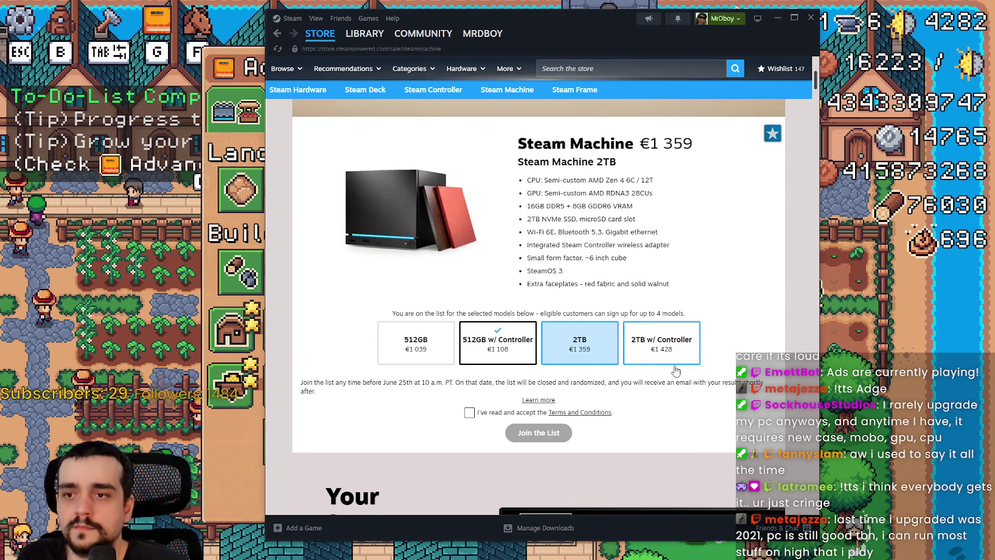
pyautogui.scroll(3, 630, 324)
pyautogui.scroll(-3, 630, 324)
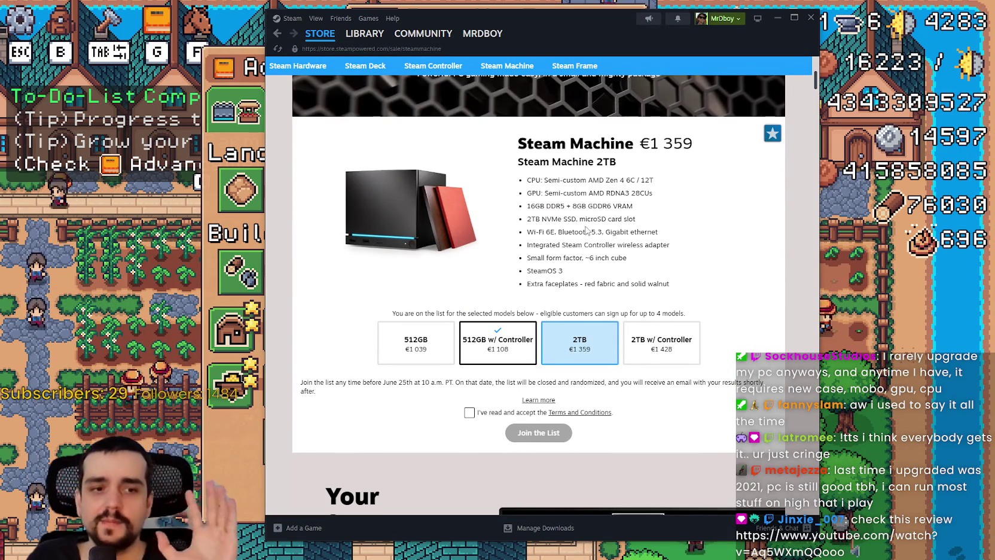
pyautogui.scroll(5, 587, 230)
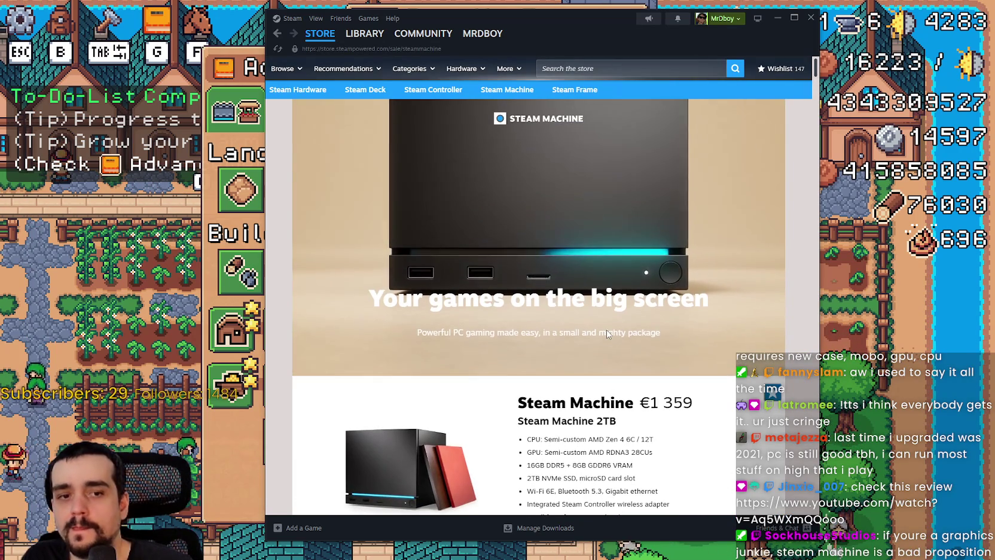
# - Return to the Steam store front page, then close the Steam window
pyautogui.click(320, 33)
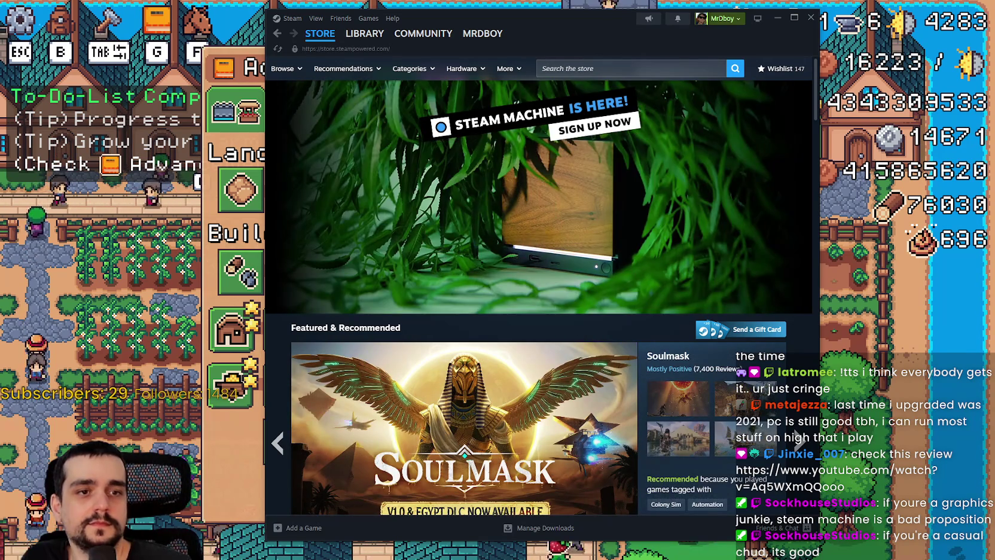
pyautogui.scroll(-3, 787, 220)
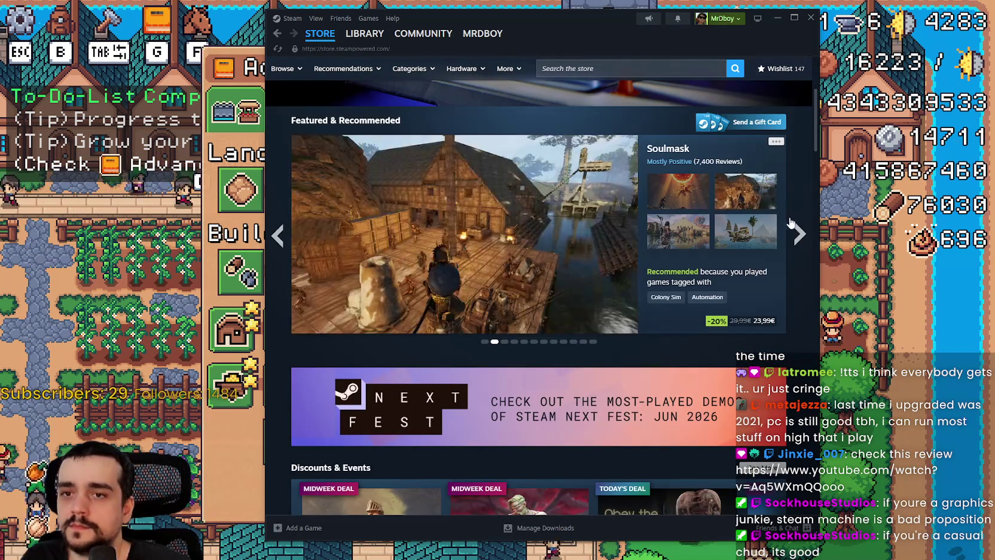
pyautogui.click(811, 17)
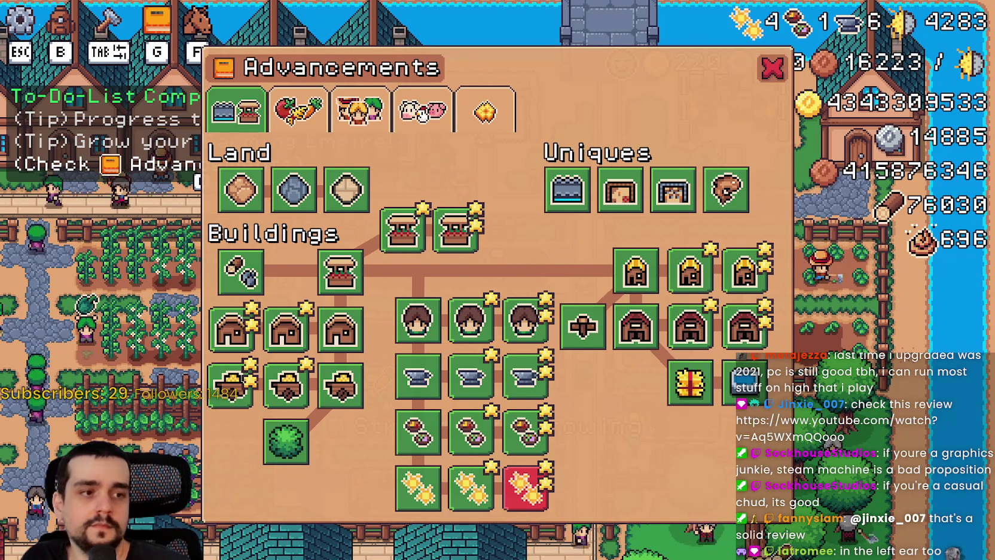
# - In Godot, inspect the Crops and unlocked checks on lines 677 and 676 of tooltip_component_test.gd
pyautogui.hotkey('alt', 'Tab')
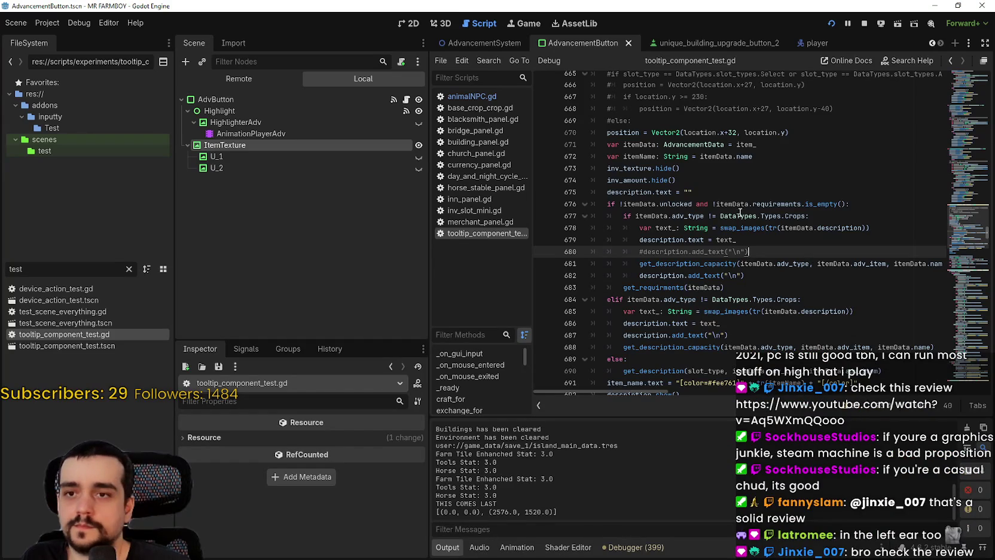
pyautogui.click(703, 216)
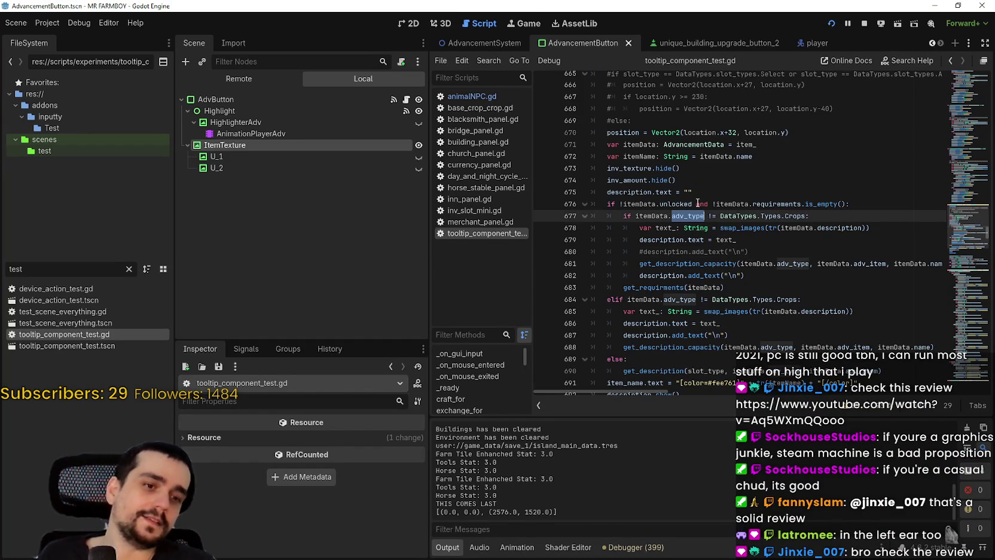
pyautogui.click(695, 204)
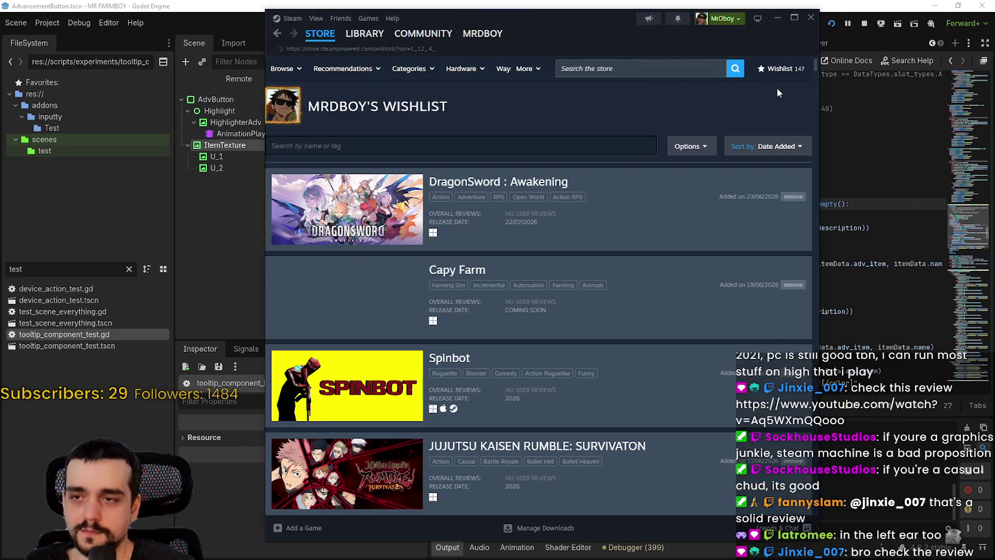
# - Search the Steam wishlist for 'steam mac'
pyautogui.click(762, 150)
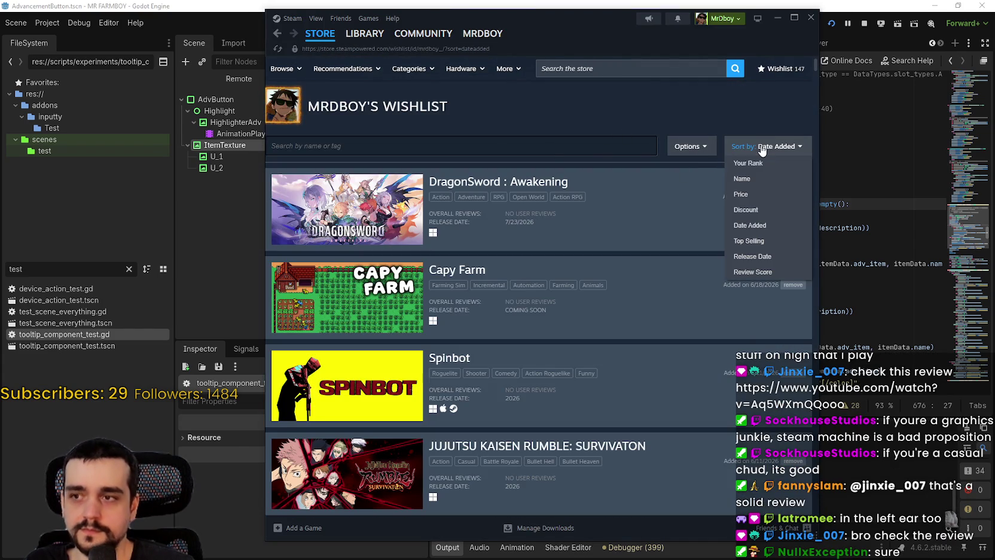
pyautogui.click(689, 146)
pyautogui.click(527, 143)
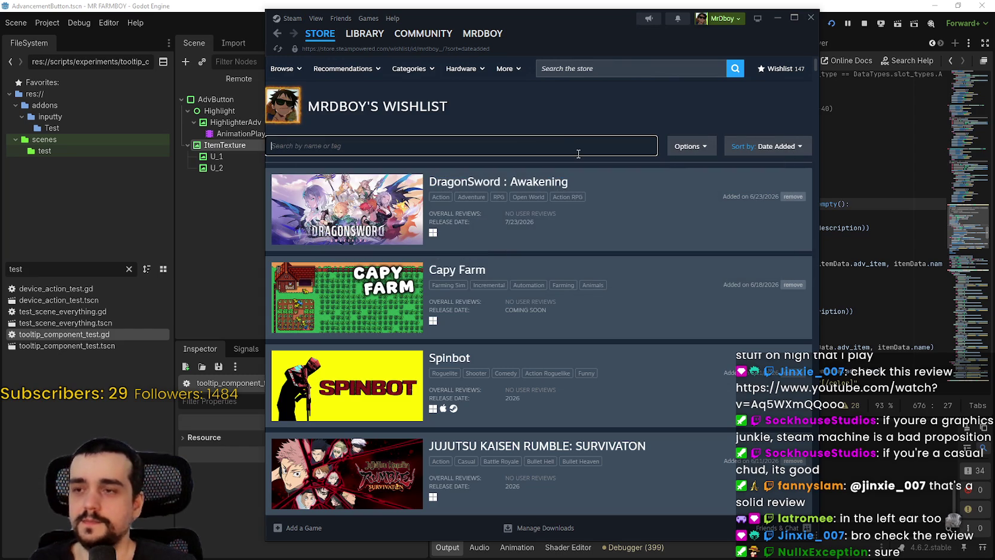
pyautogui.write('steam mac')
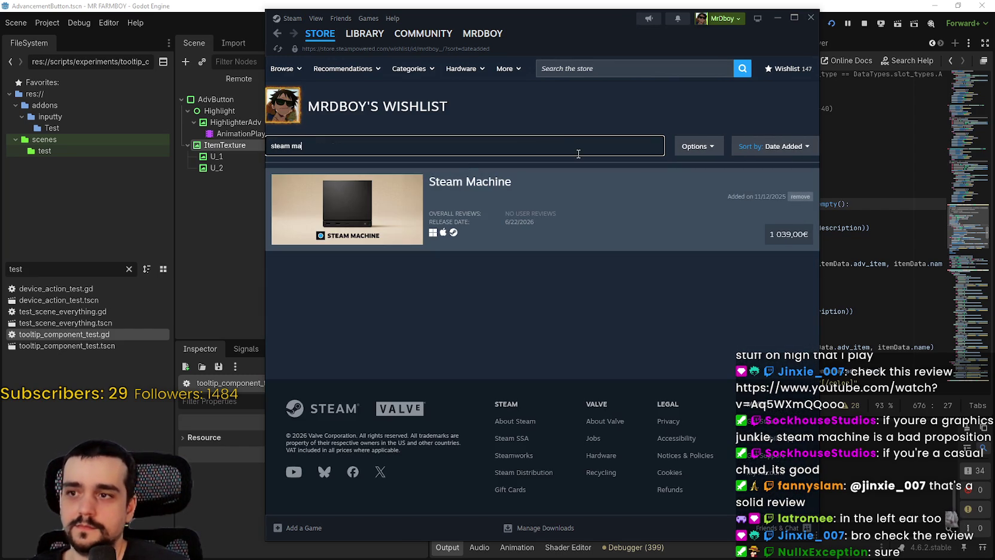
# - Clear the wishlist search, sort it by Your Rank, and close the Steam window
pyautogui.click(768, 146)
pyautogui.press('BackSpace')
pyautogui.press('BackSpace')
pyautogui.press('BackSpace')
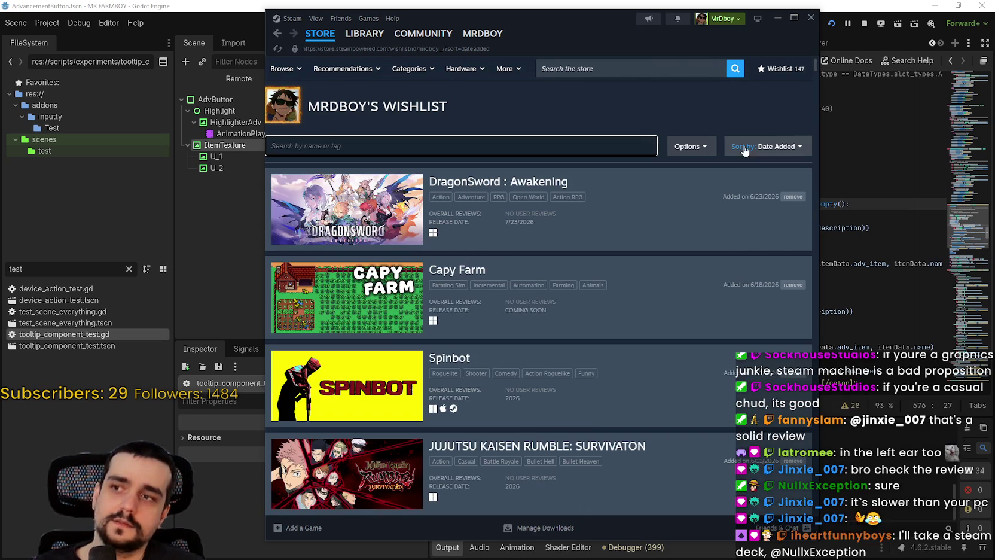
pyautogui.click(744, 148)
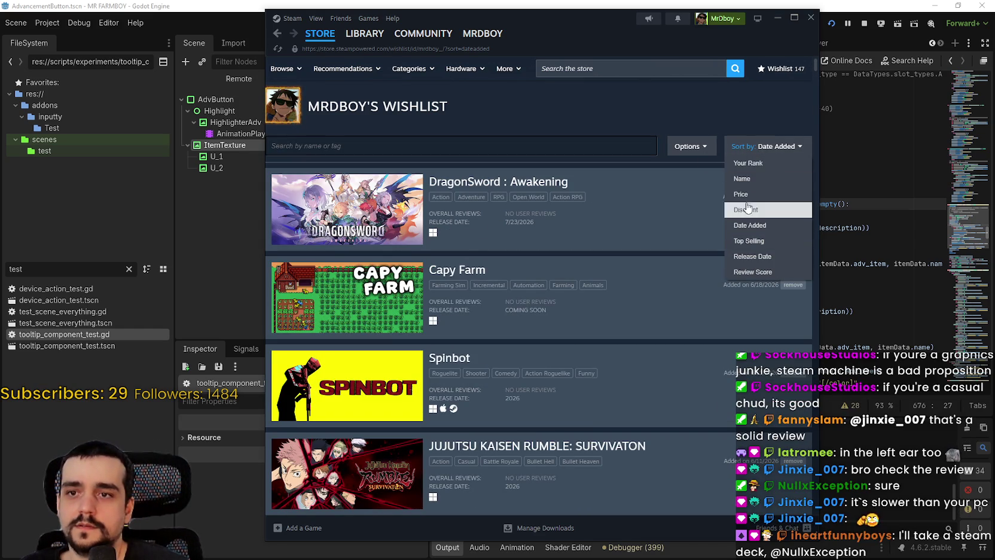
pyautogui.click(753, 164)
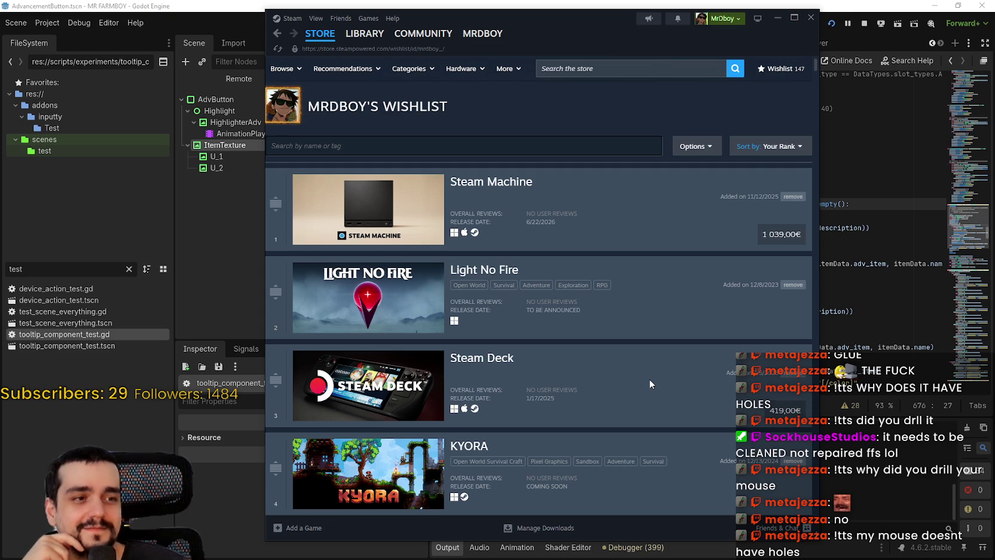
pyautogui.moveTo(340, 220)
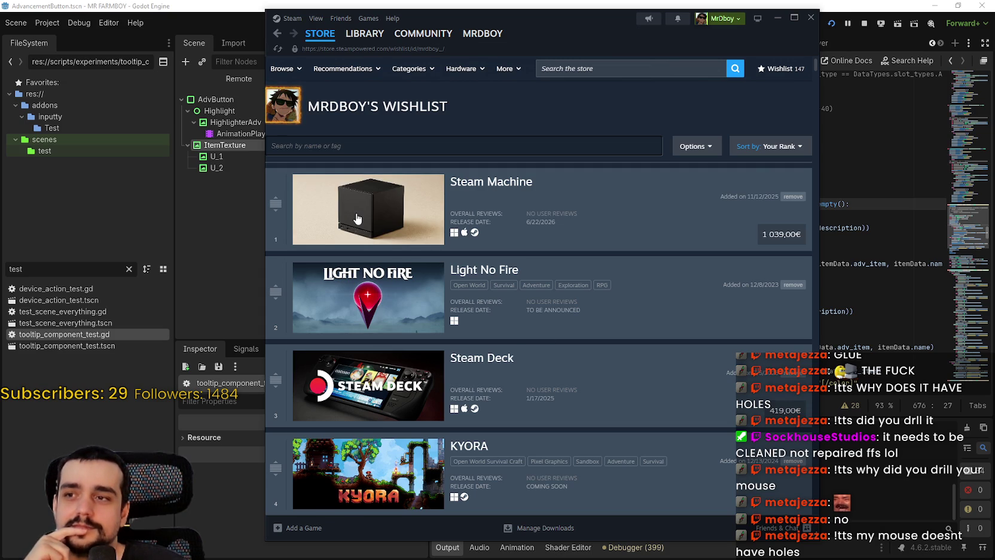
pyautogui.click(811, 18)
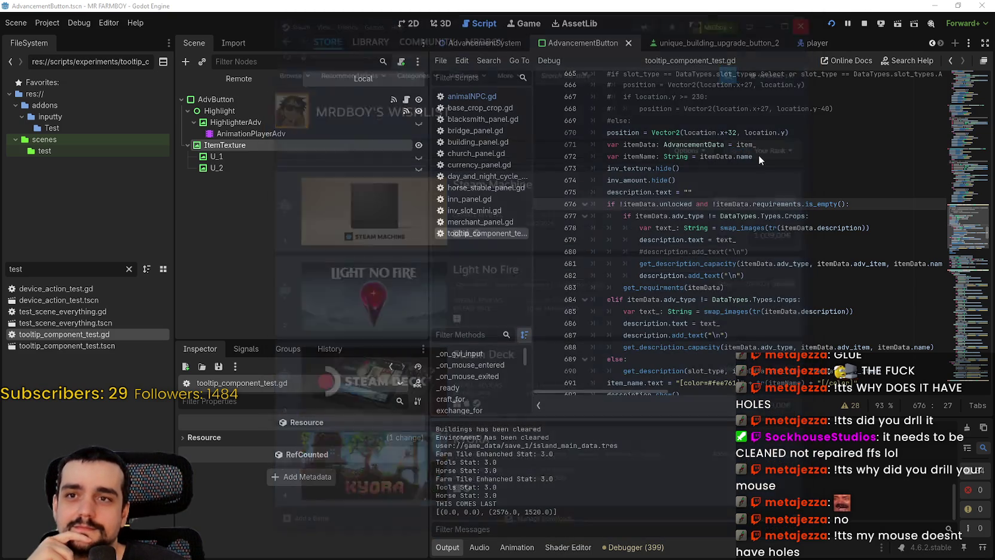
pyautogui.click(703, 251)
pyautogui.click(703, 240)
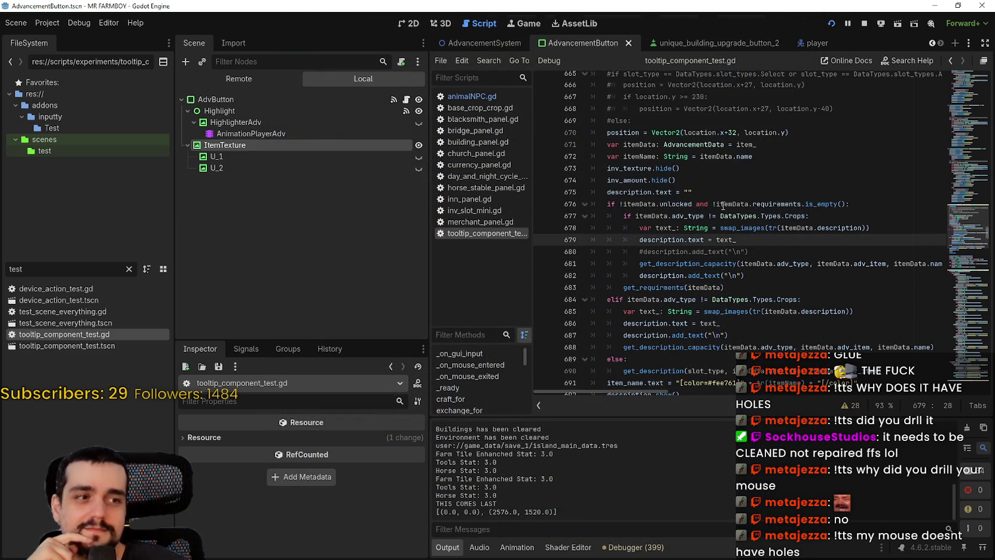
pyautogui.moveTo(724, 205)
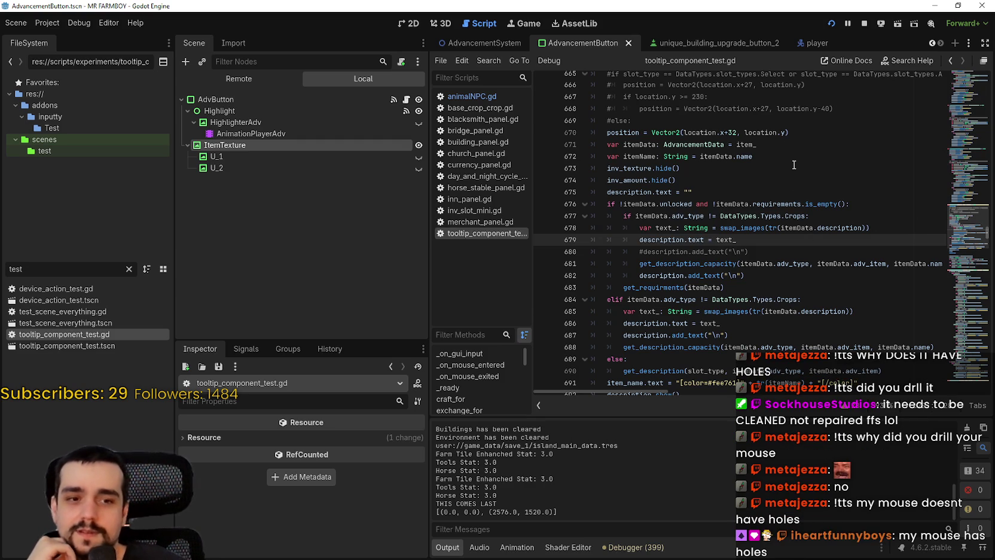
pyautogui.click(747, 179)
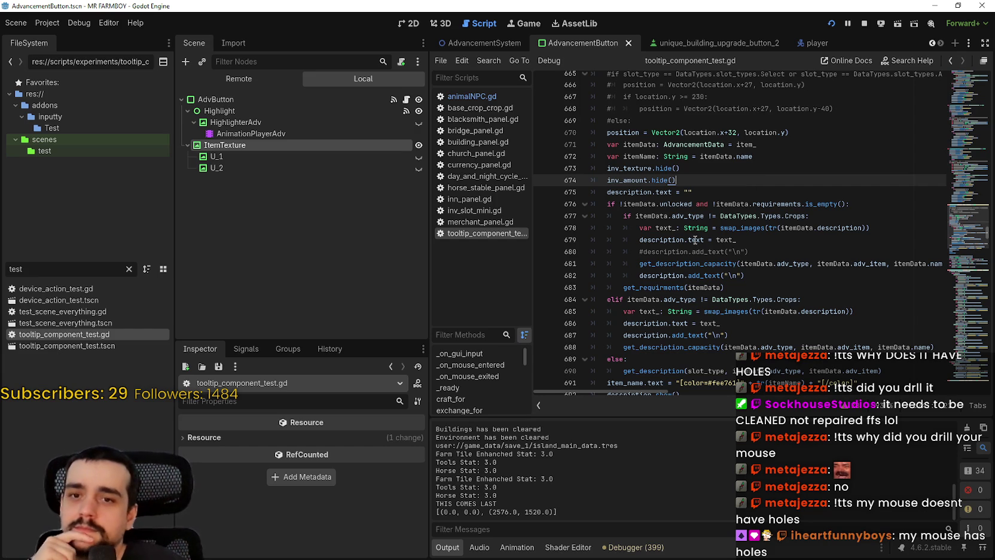
pyautogui.press('Up')
pyautogui.scroll(1, 697, 228)
pyautogui.scroll(1, 701, 209)
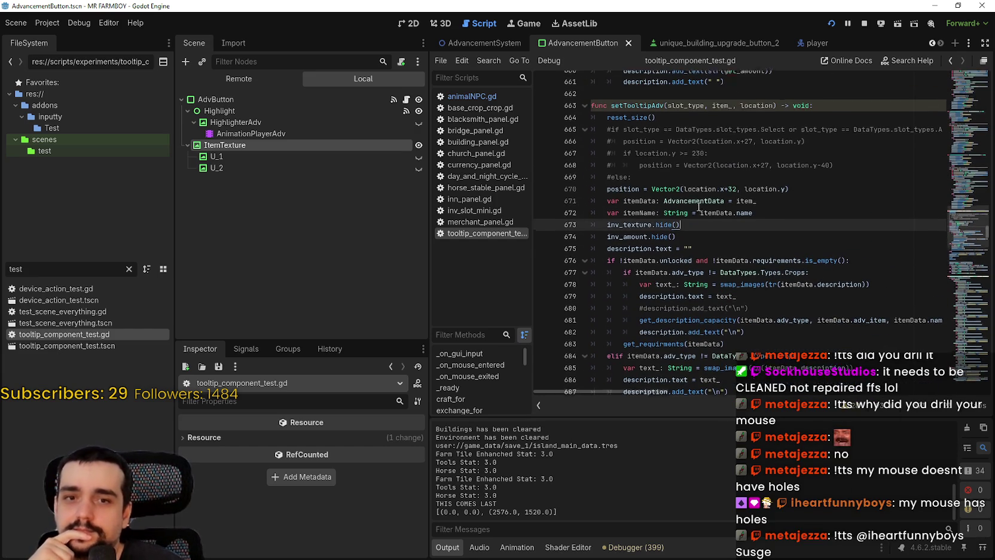
pyautogui.scroll(1, 698, 207)
pyautogui.click(696, 193)
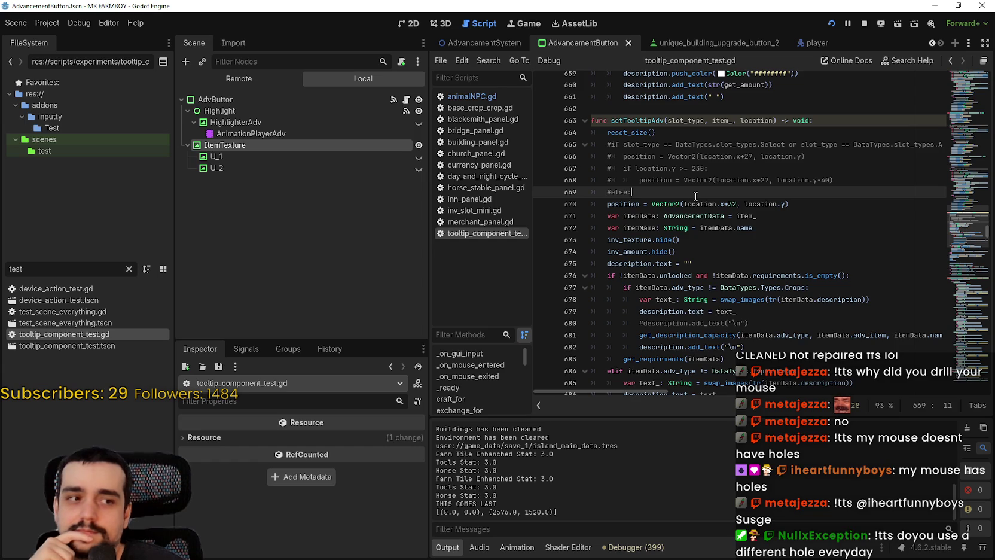
pyautogui.scroll(-1, 695, 196)
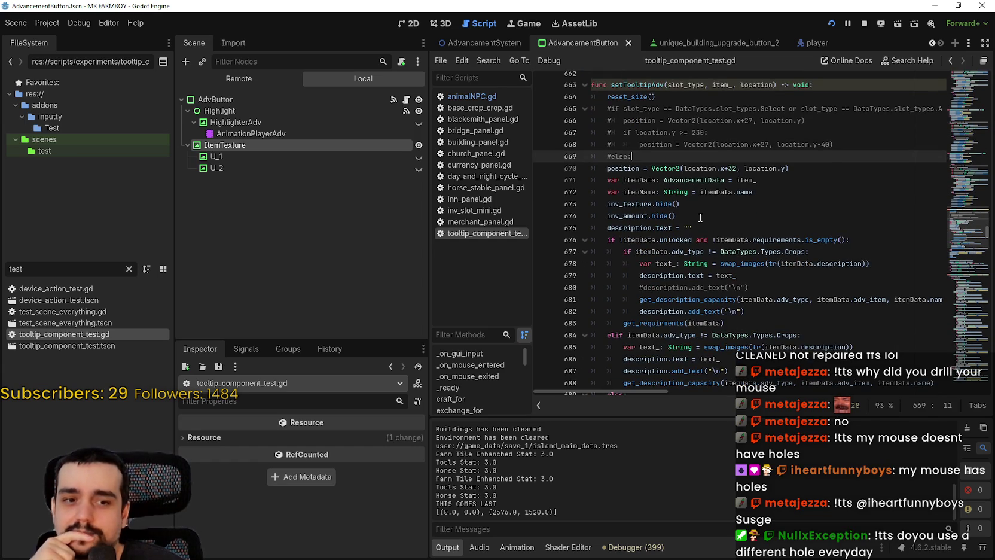
pyautogui.scroll(1, 680, 183)
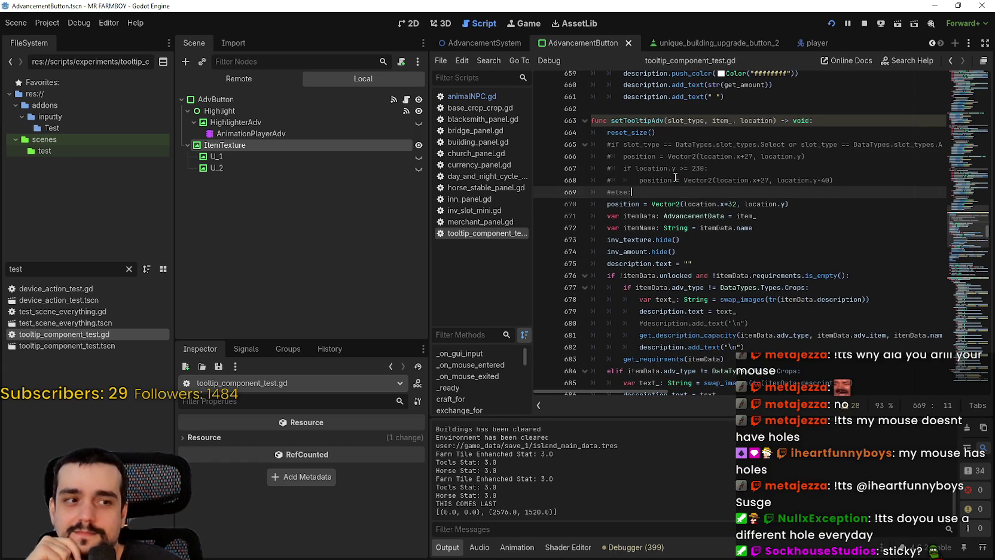
pyautogui.scroll(-2, 676, 178)
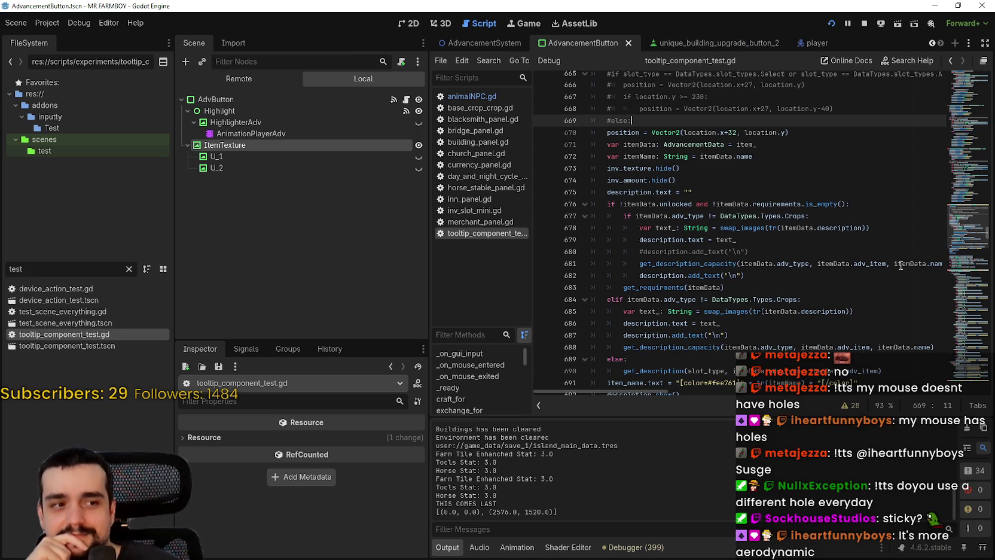
pyautogui.scroll(2, 688, 162)
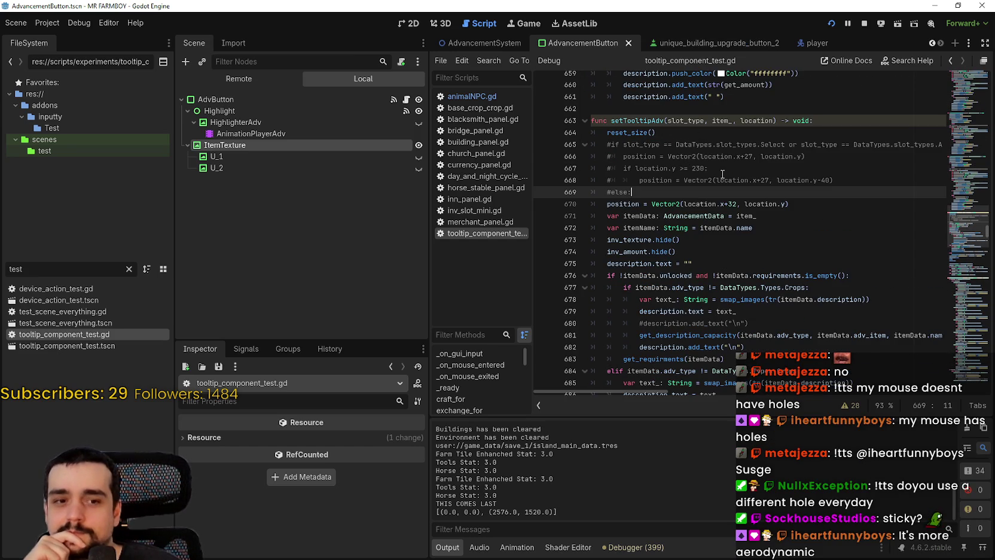
pyautogui.scroll(-1, 697, 181)
pyautogui.scroll(-5, 602, 243)
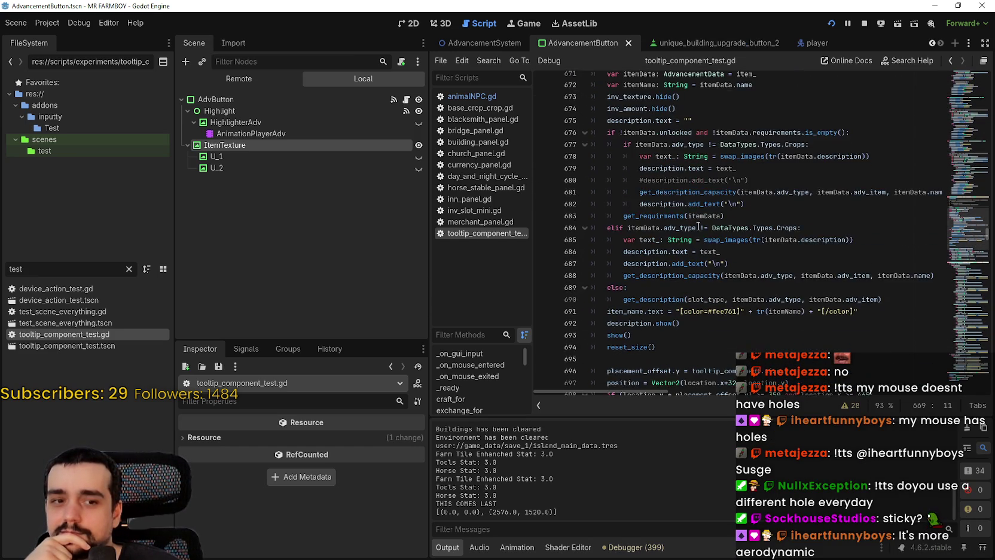
pyautogui.scroll(-3, 654, 233)
# - Review the show(), reset_size() and final elif branch code on lines 693–703
pyautogui.click(648, 181)
pyautogui.click(663, 158)
pyautogui.click(663, 176)
pyautogui.click(675, 168)
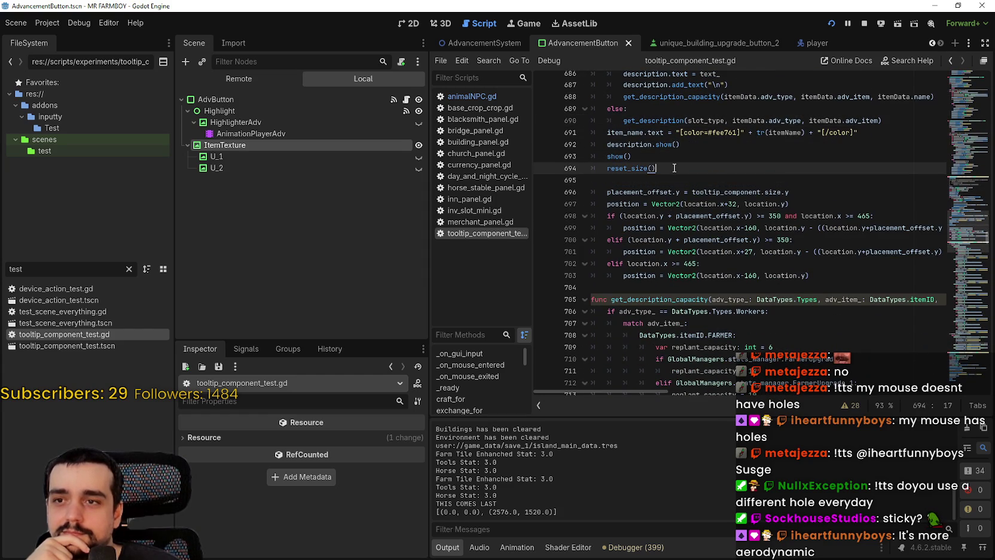
pyautogui.click(709, 261)
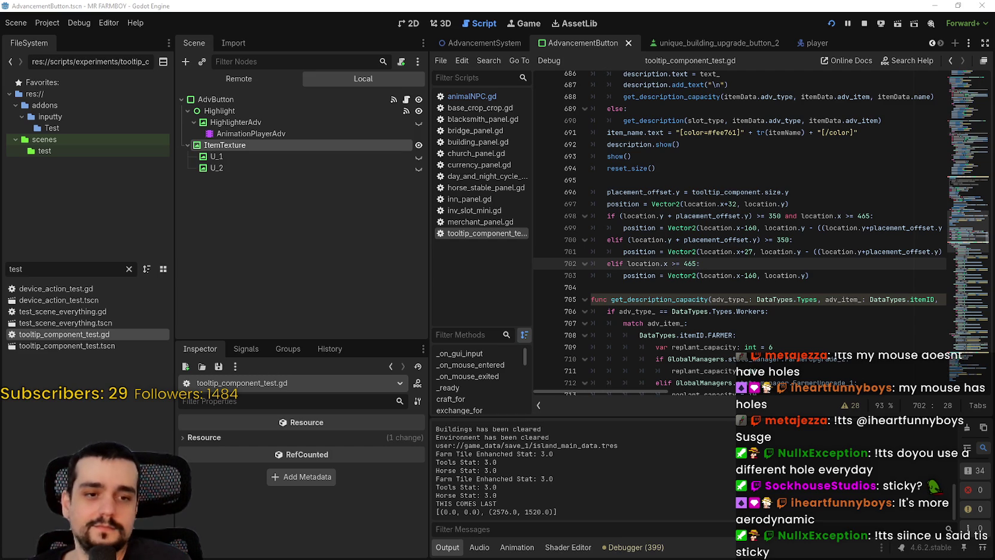
pyautogui.moveTo(773, 264); pyautogui.dragTo(773, 275)
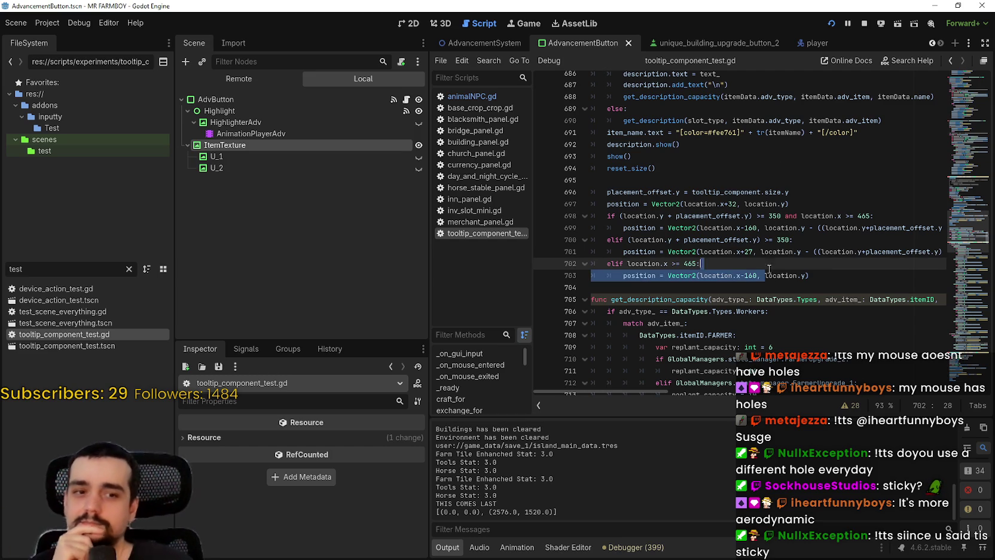
pyautogui.click(775, 264)
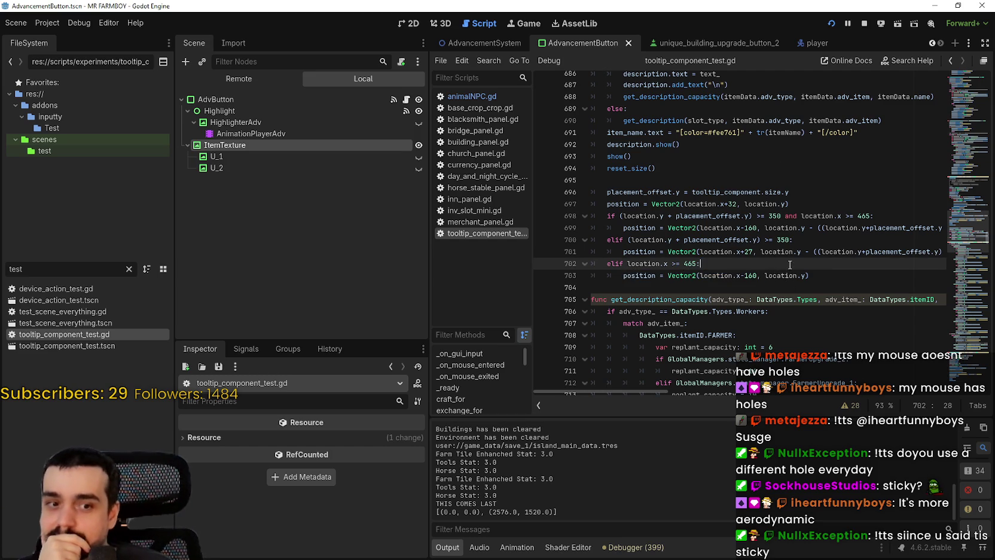
# - Look over the commented add_text line 680 and the surrounding positioning code
pyautogui.scroll(4, 740, 264)
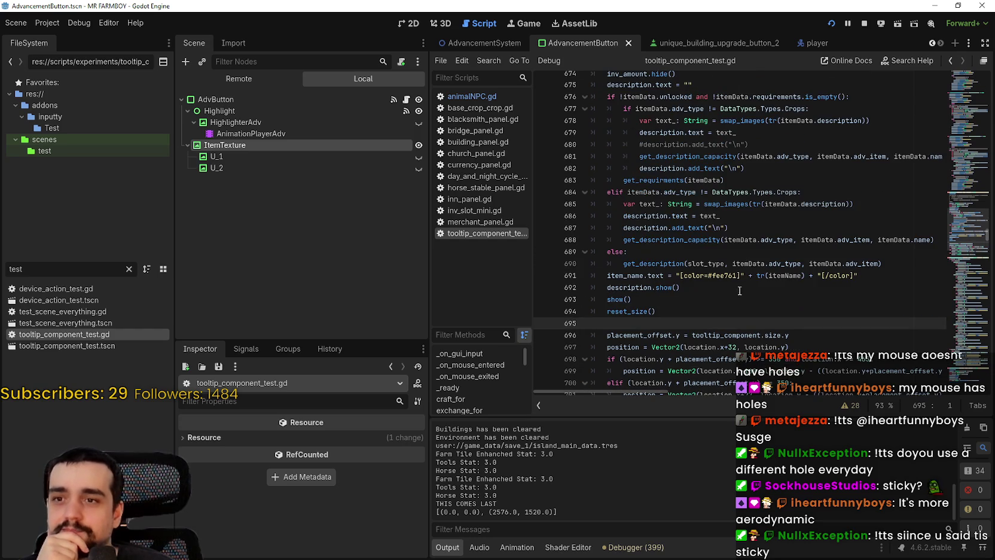
pyautogui.click(734, 289)
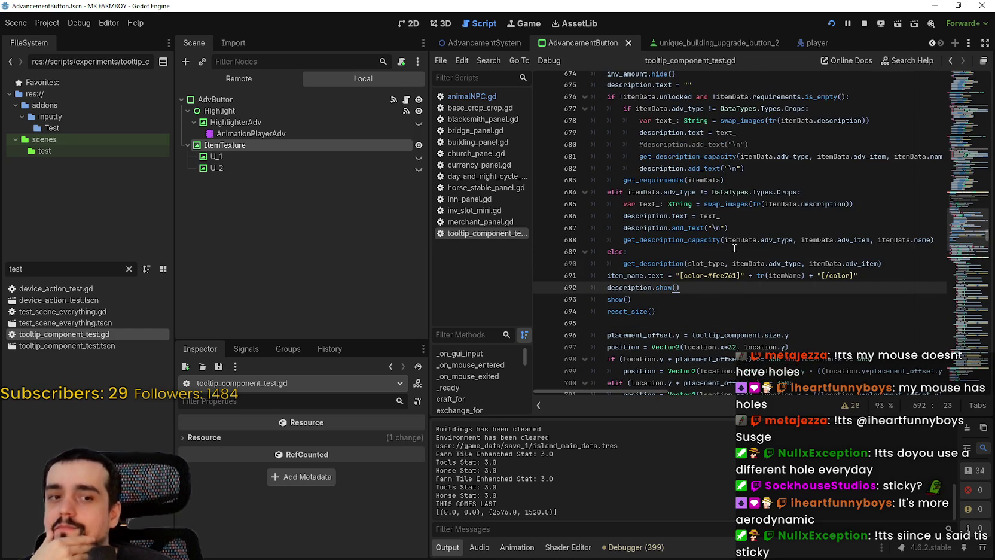
pyautogui.scroll(3, 734, 246)
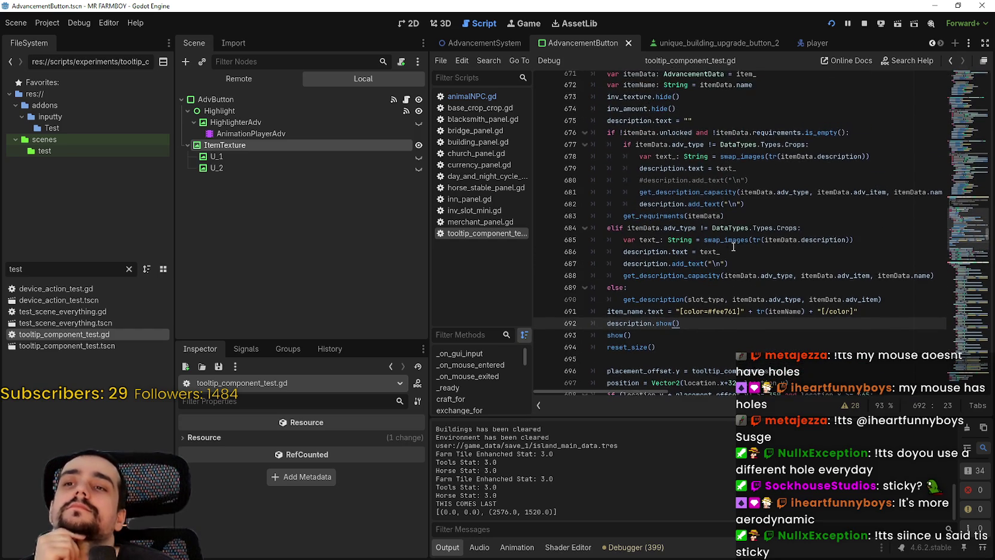
pyautogui.click(733, 252)
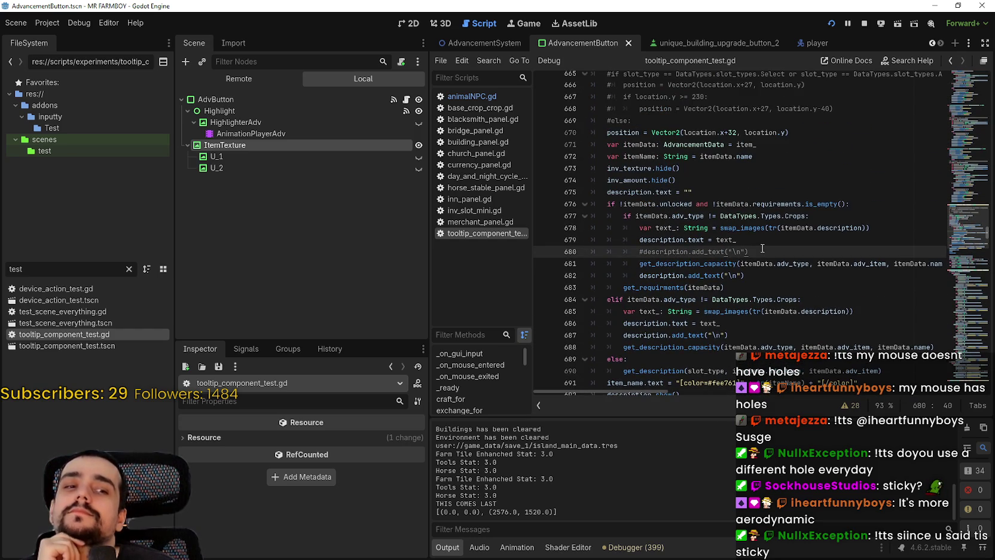
pyautogui.scroll(2, 762, 249)
pyautogui.scroll(-8, 737, 216)
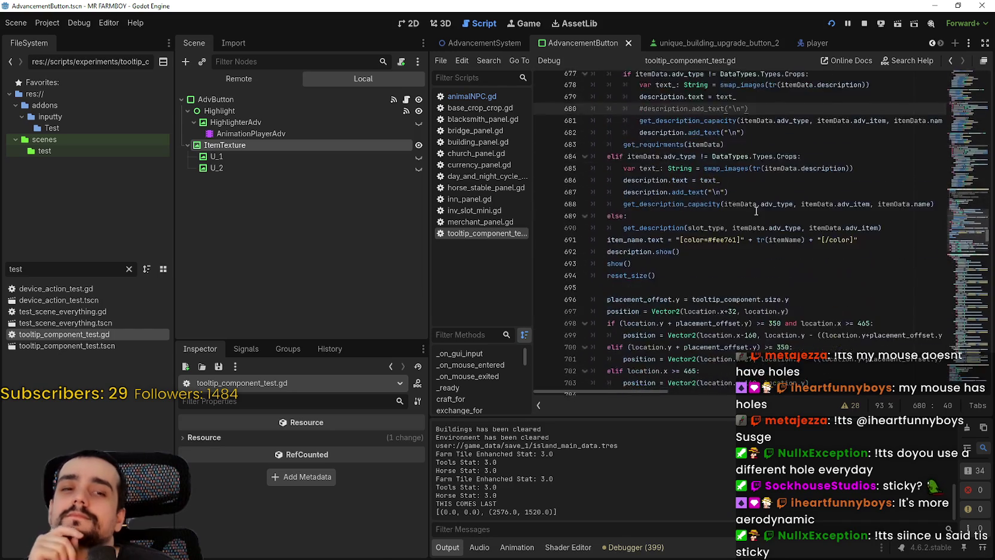
pyautogui.click(656, 206)
pyautogui.click(680, 213)
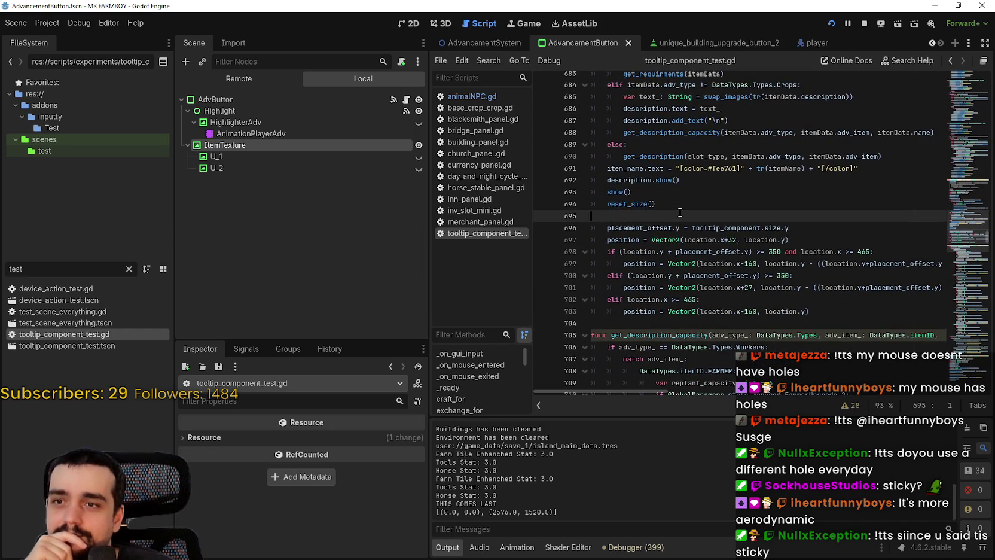
pyautogui.scroll(-1, 829, 262)
# - Change line 697's x offset from 32 to 30 and save the script
pyautogui.doubleClick(774, 216)
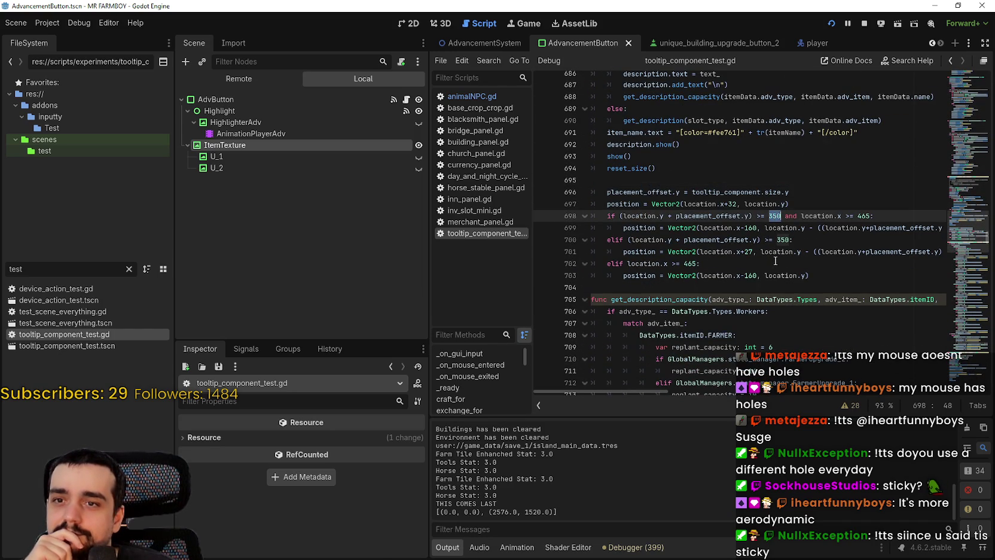
pyautogui.doubleClick(733, 204)
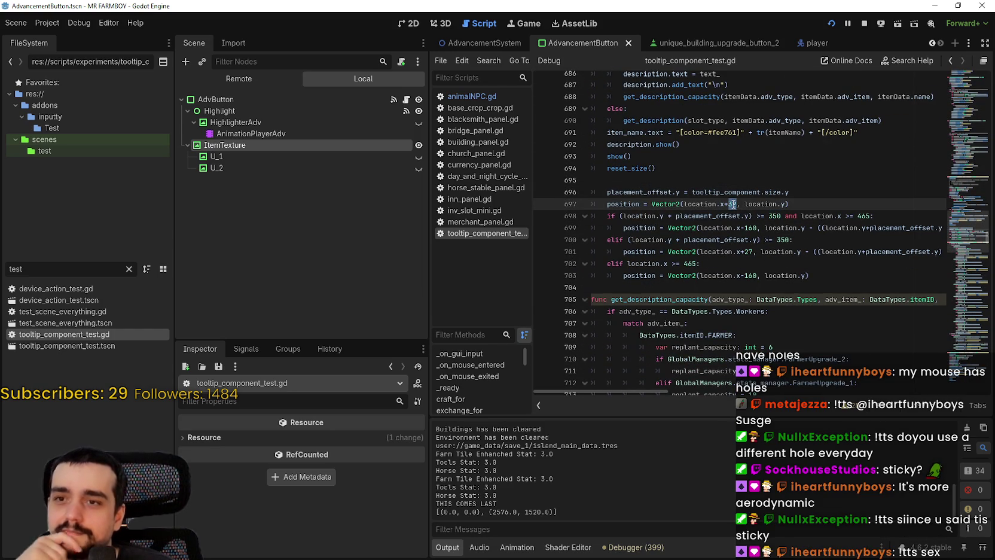
pyautogui.write('30')
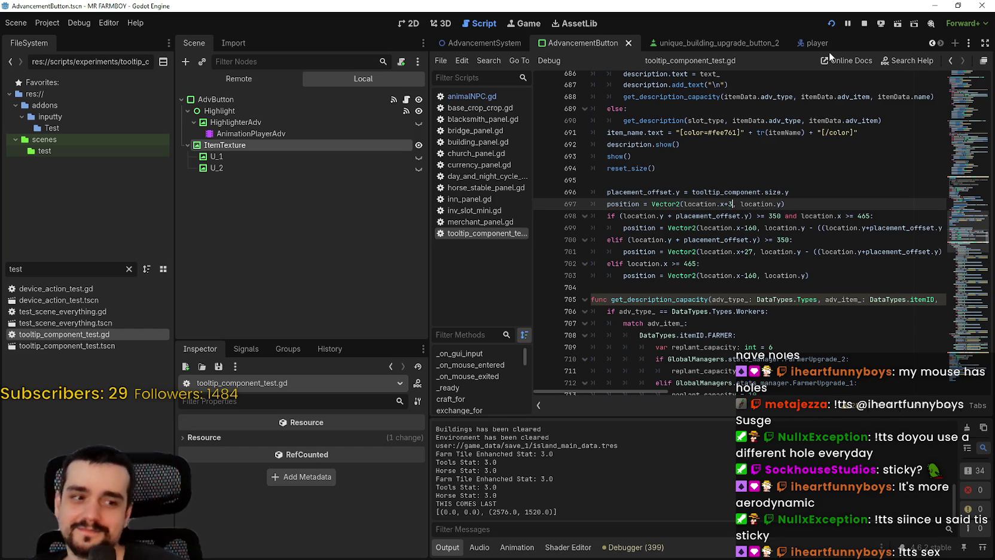
pyautogui.hotkey('ctrl', 's')
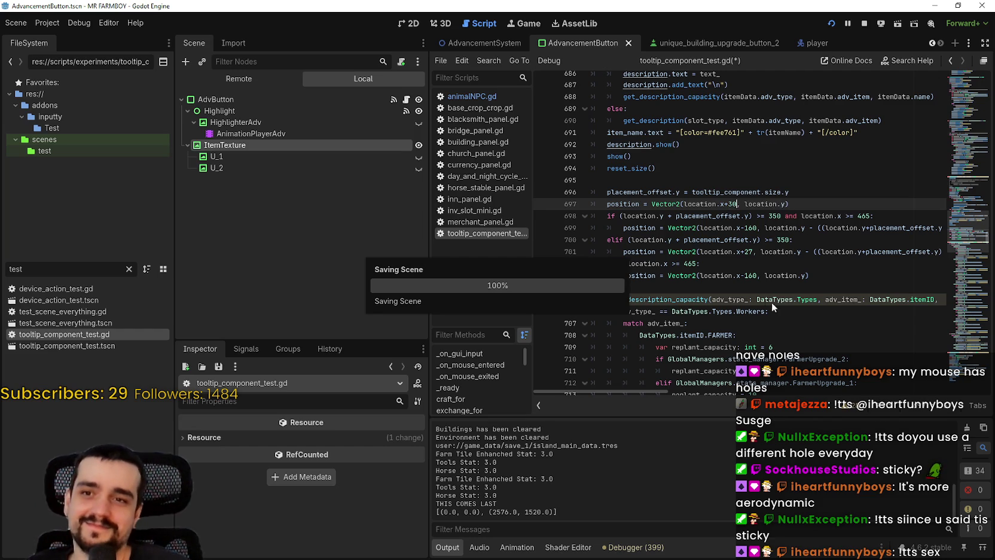
# - Delete the 7 from line 670's location.x+27 offset
pyautogui.scroll(5, 733, 275)
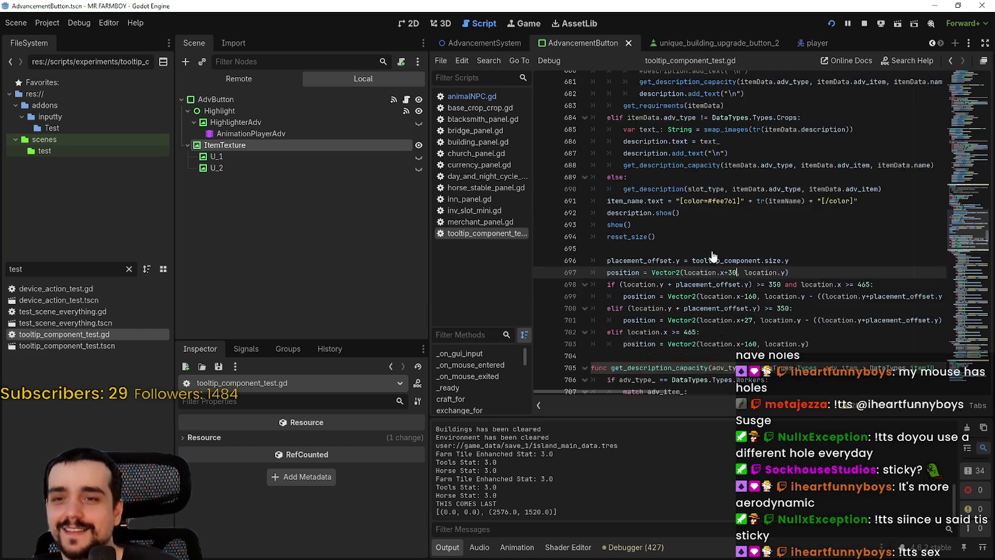
pyautogui.scroll(2, 745, 180)
pyautogui.click(740, 132)
pyautogui.press('BackSpace')
pyautogui.press('BackSpace')
# - Make line 670 read location.x+30, save, and test the Advancements tooltips in the running game
pyautogui.write('30')
pyautogui.hotkey('ctrl', 's')
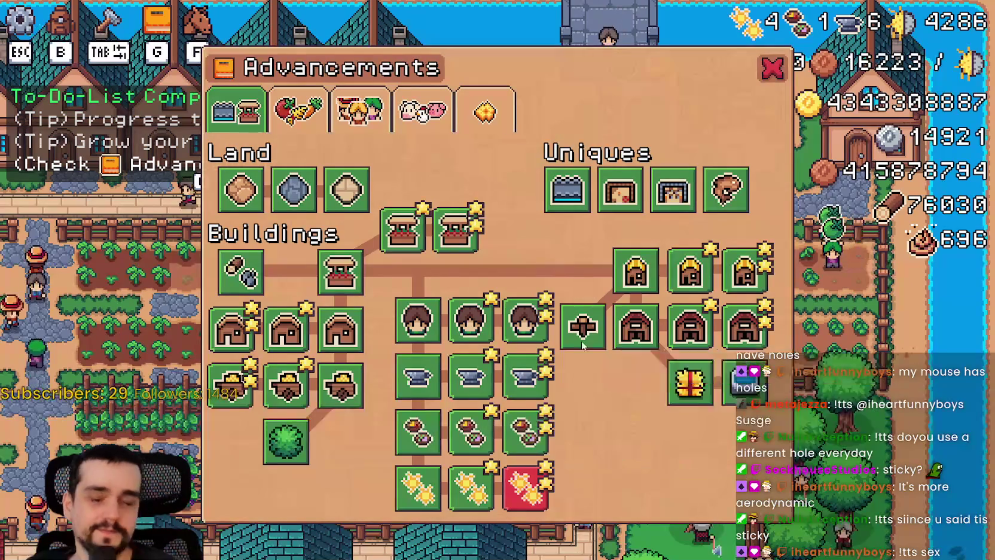
pyautogui.moveTo(616, 332)
pyautogui.moveTo(746, 272)
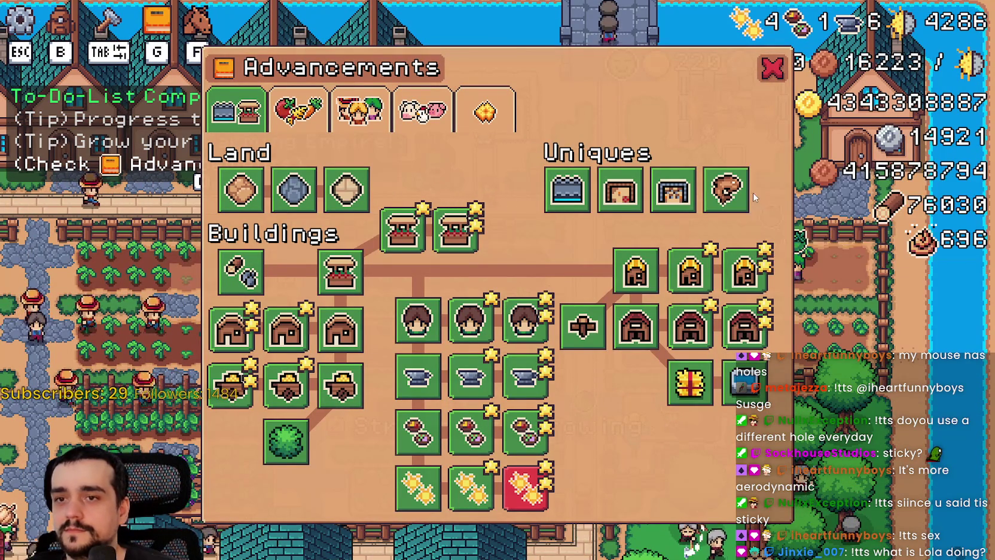
pyautogui.moveTo(766, 285)
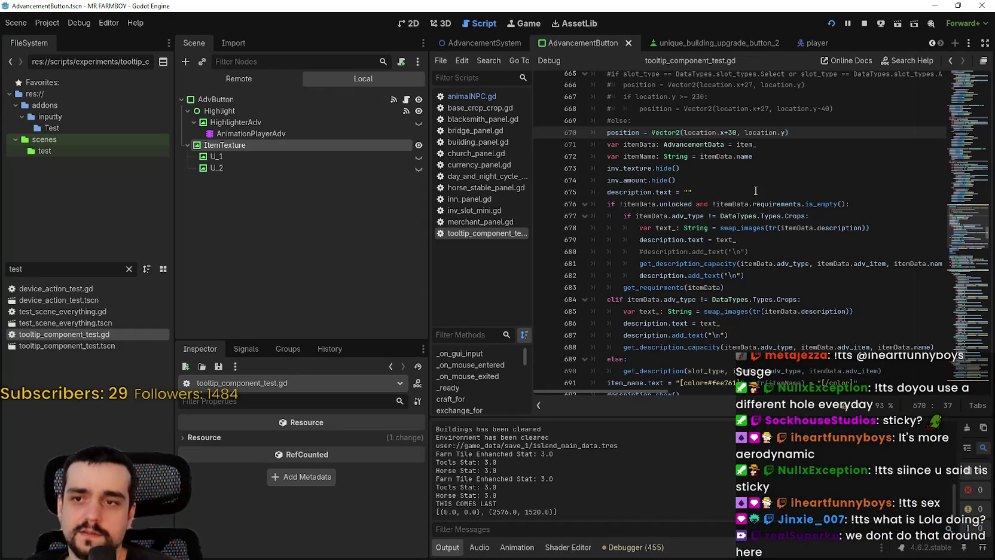
# - Set line 670's offset to location.x+32, save, and run the game
pyautogui.press('BackSpace')
pyautogui.press('BackSpace')
pyautogui.write('2')
pyautogui.press('BackSpace')
pyautogui.write('32')
pyautogui.click(751, 191)
pyautogui.press('F3')
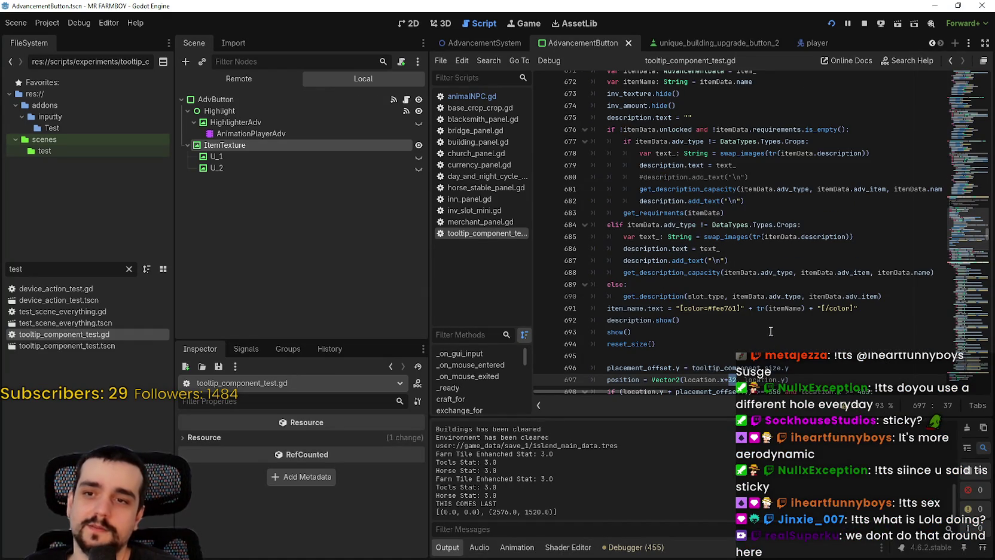
pyautogui.hotkey('ctrl', 's')
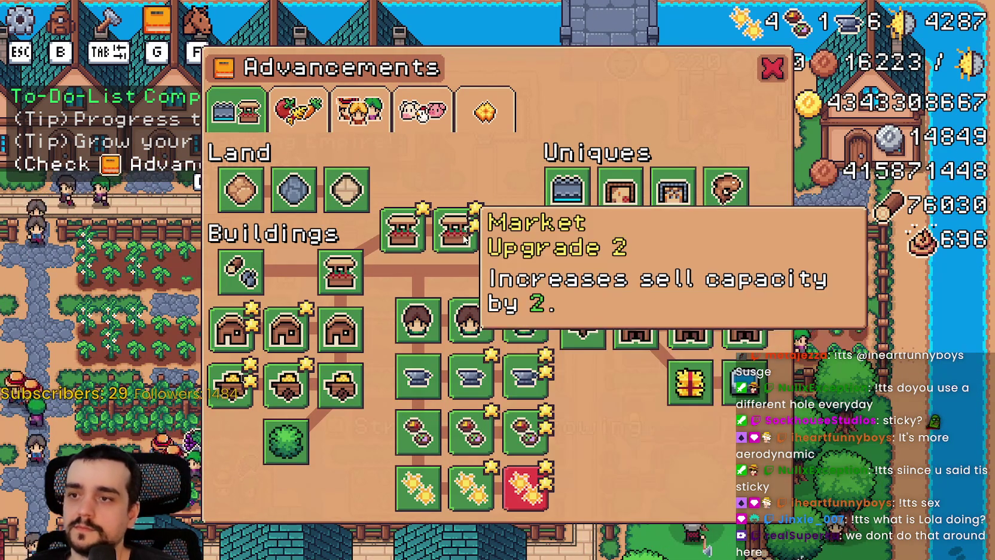
# - Back in the editor, review the x offsets on lines 670 and 697
pyautogui.hotkey('alt', 'Tab')
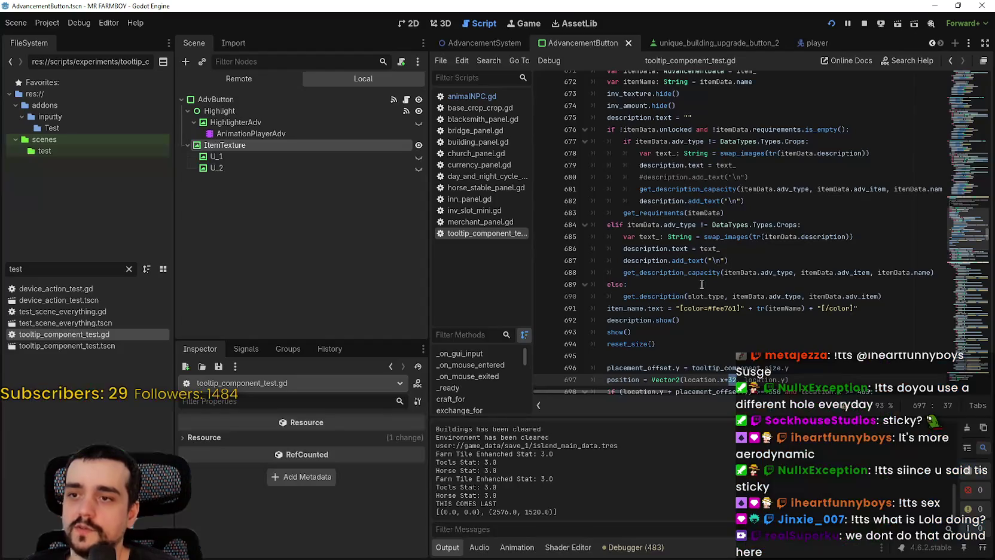
pyautogui.scroll(4, 718, 251)
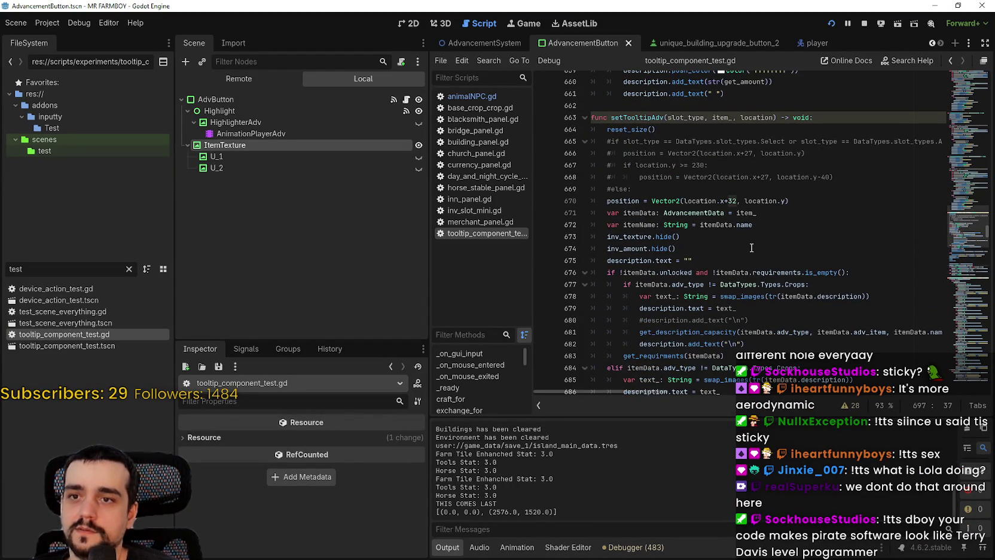
pyautogui.click(734, 201)
pyautogui.scroll(-4, 724, 256)
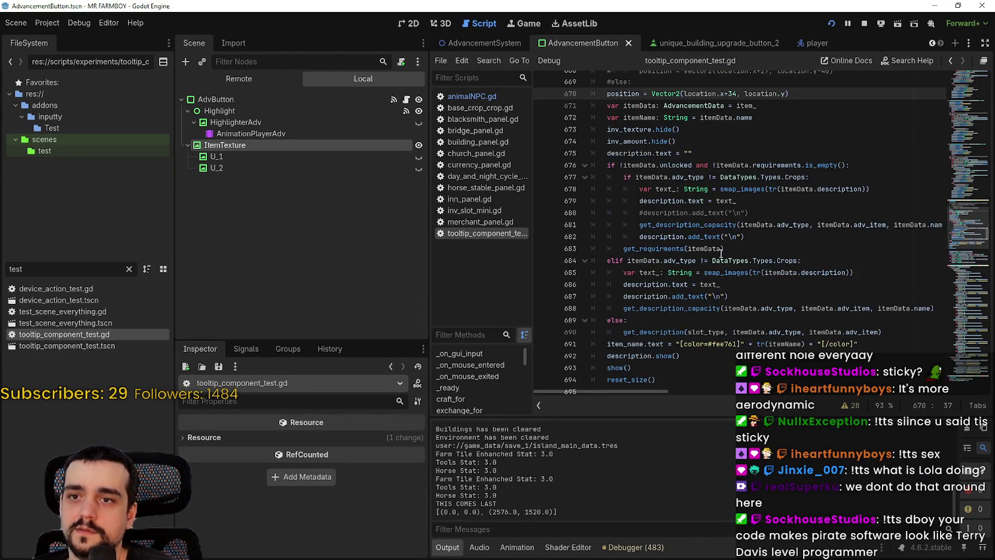
pyautogui.click(688, 234)
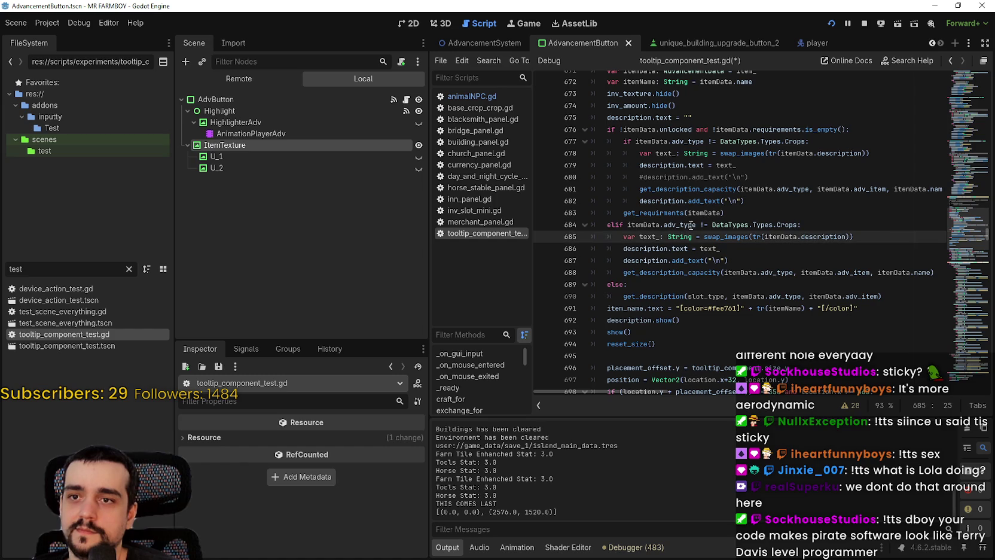
pyautogui.scroll(-1, 691, 304)
pyautogui.click(679, 277)
pyautogui.scroll(1, 720, 253)
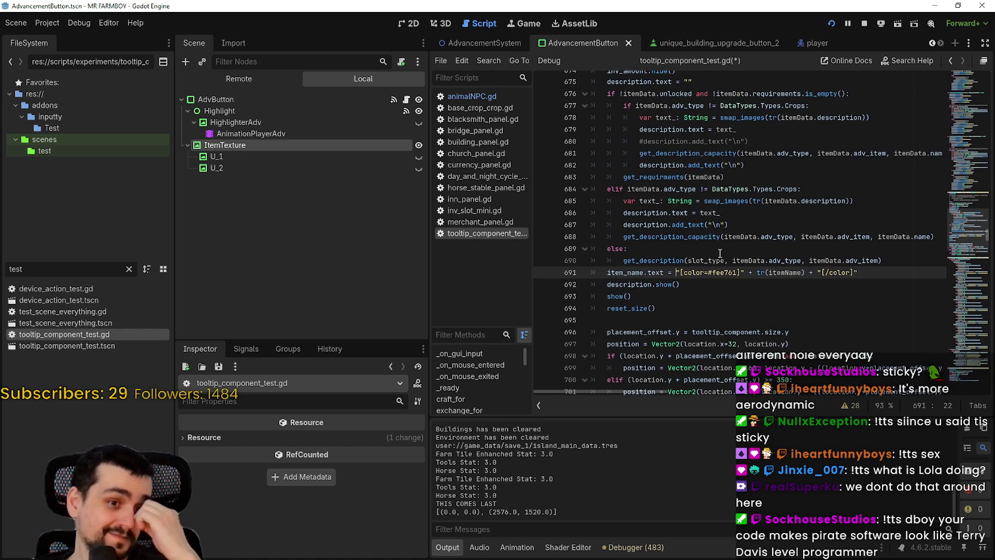
pyautogui.scroll(-2, 740, 273)
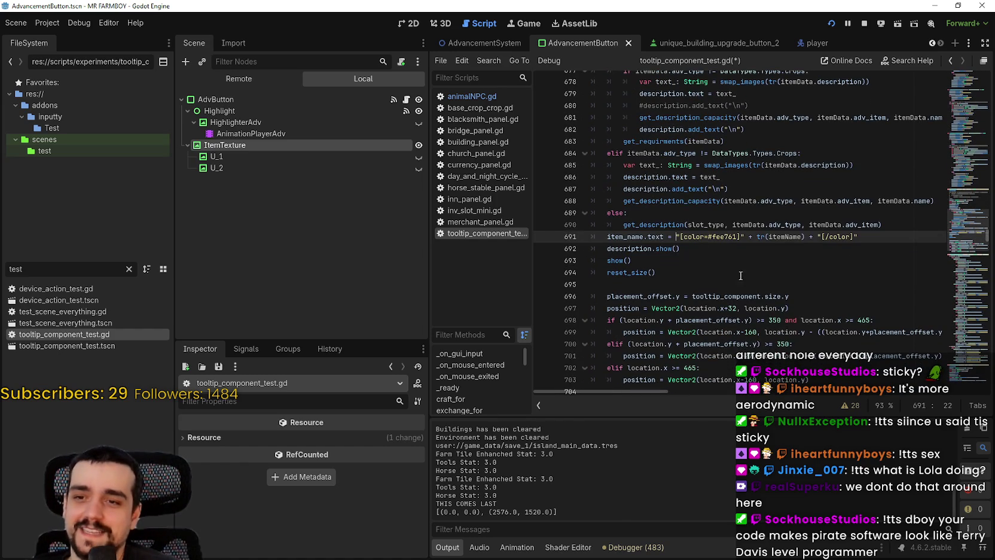
# - Change line 697's offset to location.x+34, save, and test it in the game
pyautogui.click(734, 307)
pyautogui.press('BackSpace')
pyautogui.write('4')
pyautogui.hotkey('ctrl', 's')
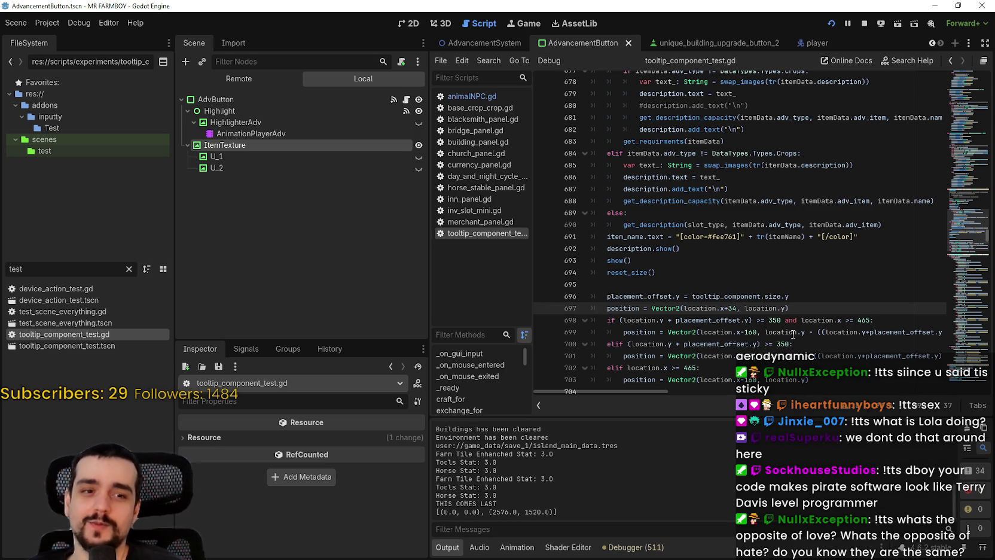
pyautogui.hotkey('alt', 'Tab')
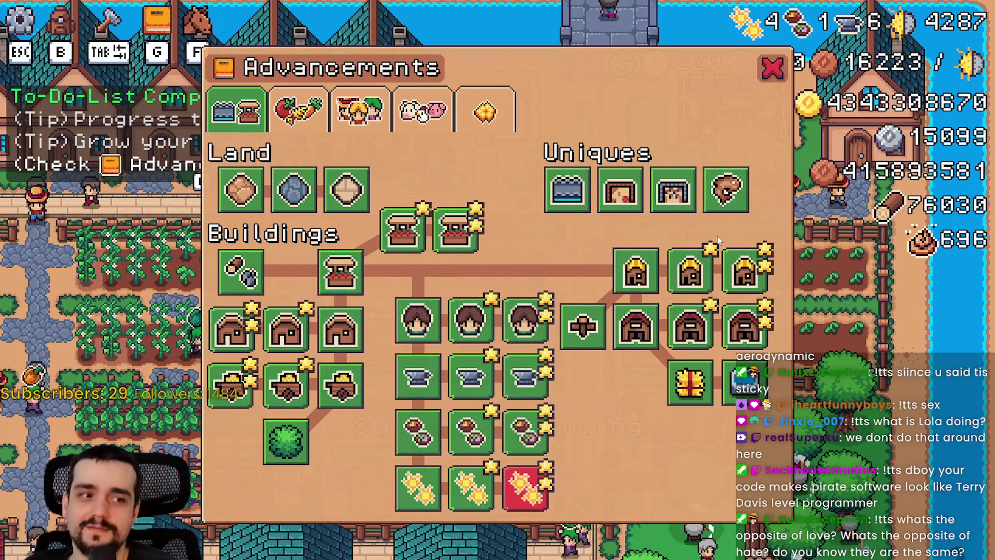
pyautogui.hotkey('alt', 'Tab')
# - Review the show() call on line 693 and the placement_offset assignment on line 696
pyautogui.click(726, 263)
pyautogui.scroll(2, 673, 247)
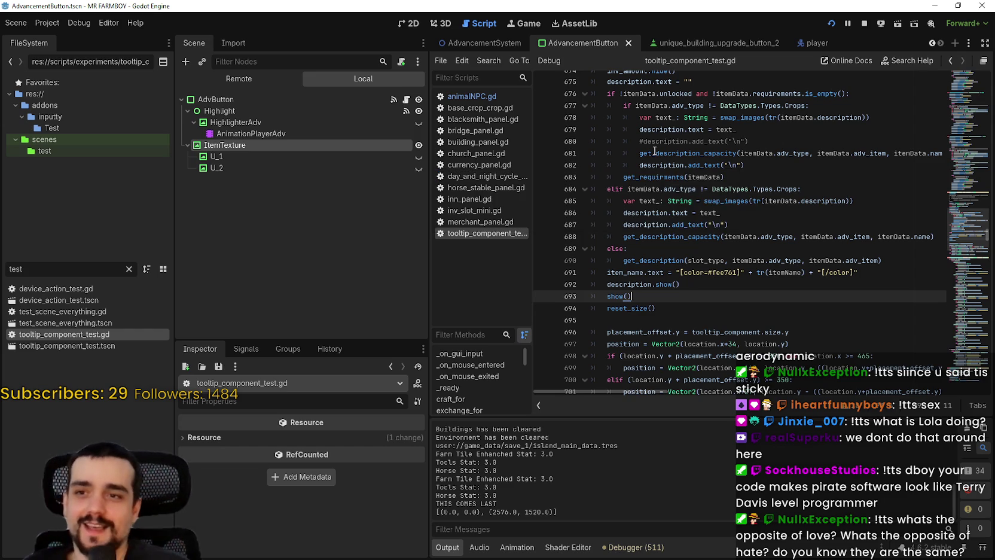
pyautogui.click(724, 332)
pyautogui.scroll(-3, 724, 323)
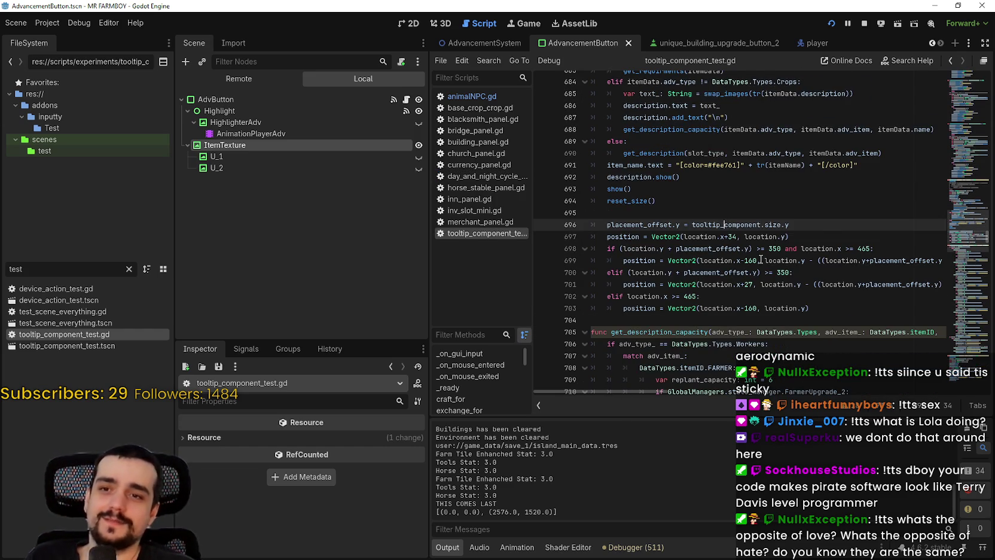
pyautogui.scroll(-1, 761, 259)
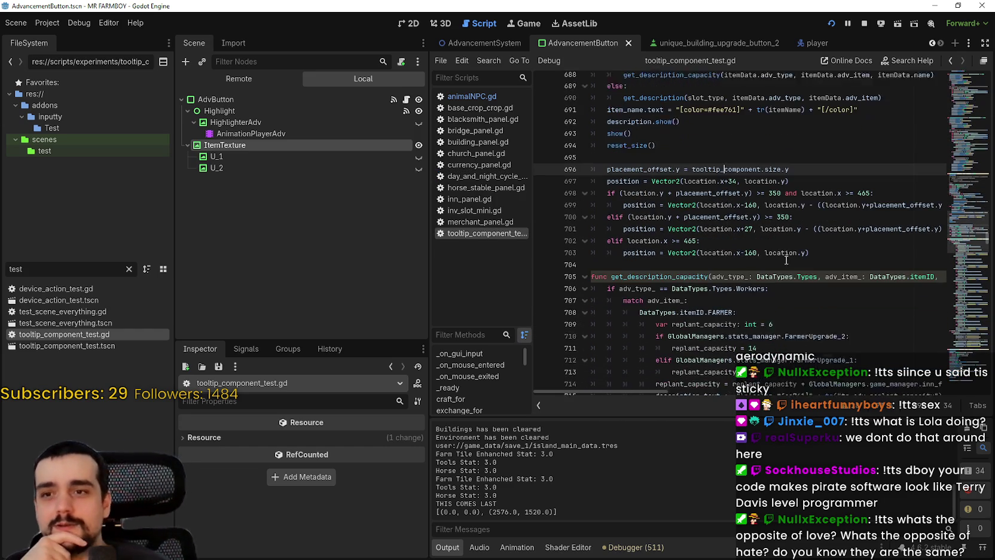
pyautogui.scroll(-1, 786, 261)
pyautogui.doubleClick(749, 213)
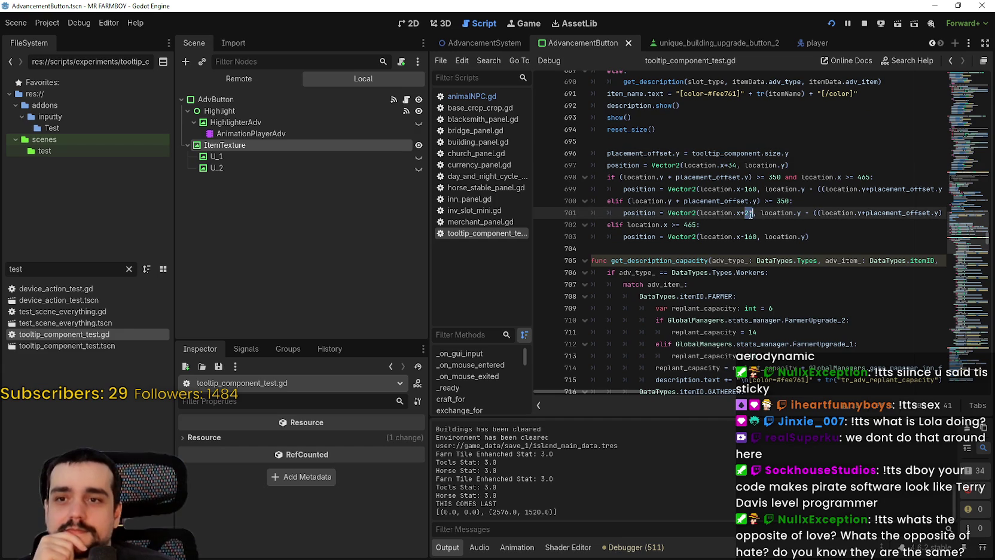
pyautogui.doubleClick(783, 201)
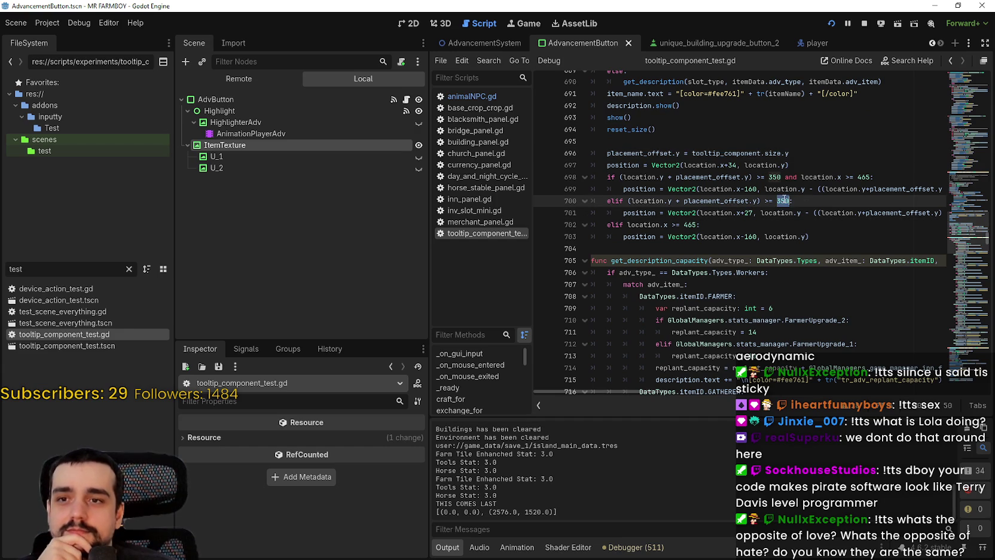
pyautogui.doubleClick(730, 200)
pyautogui.scroll(1, 766, 270)
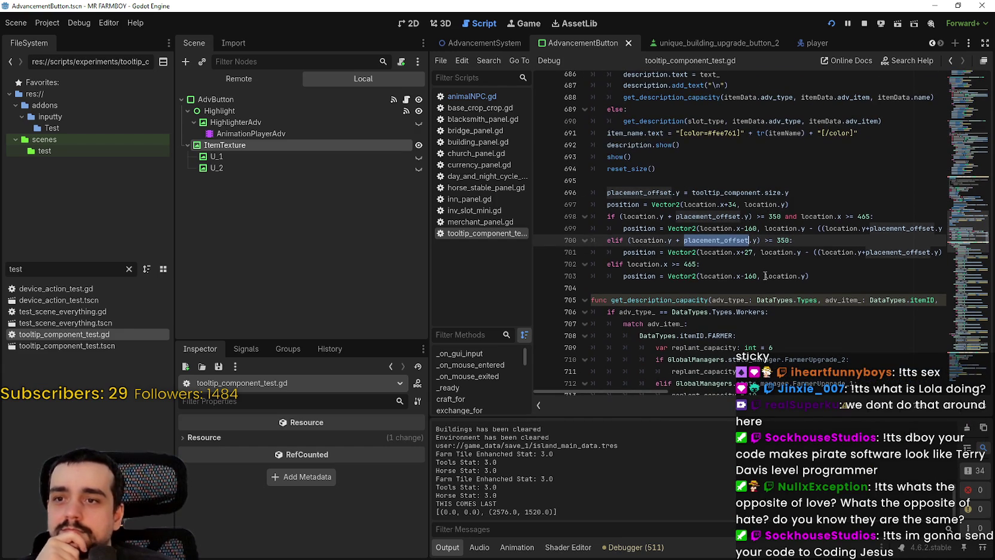
pyautogui.doubleClick(772, 193)
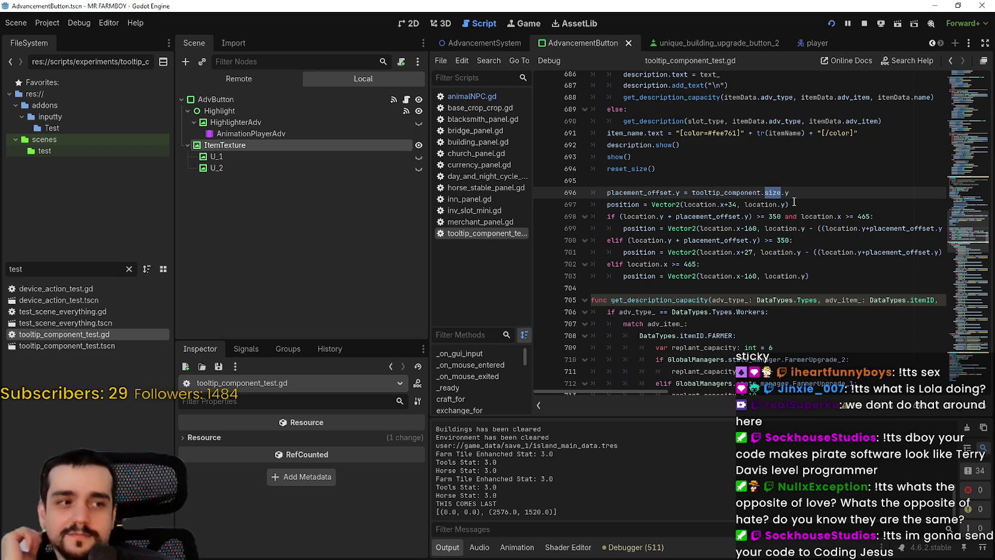
pyautogui.click(790, 204)
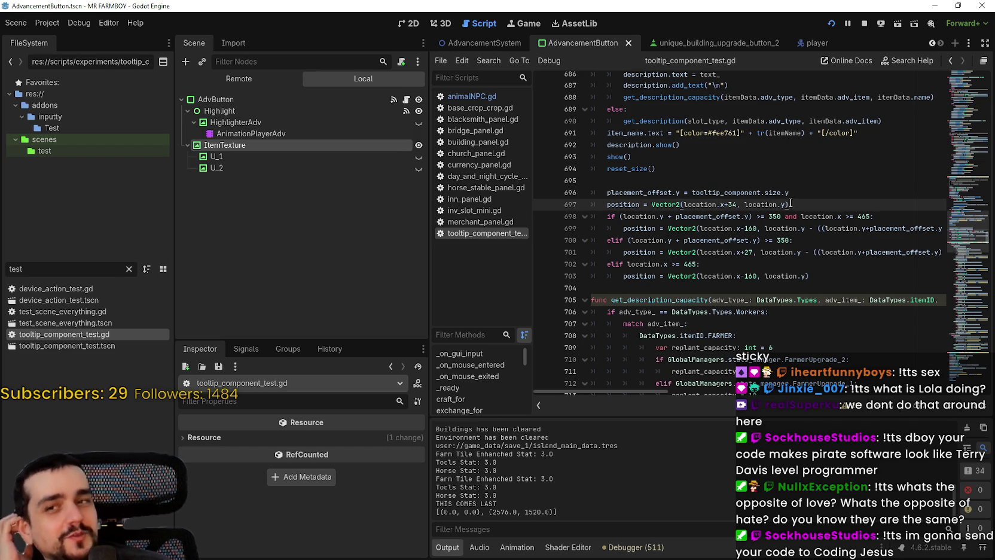
pyautogui.click(782, 191)
pyautogui.doubleClick(728, 192)
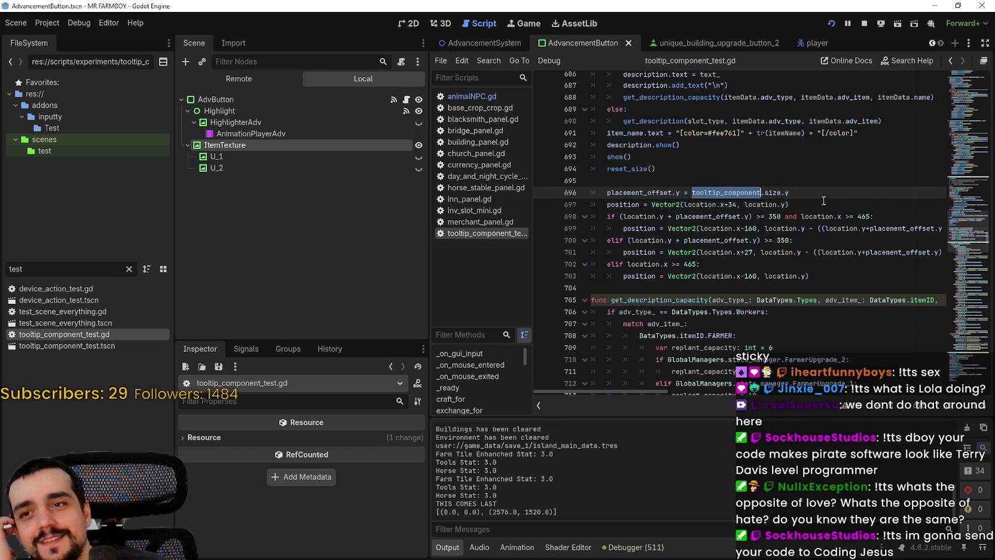
pyautogui.keyDown('shift'); pyautogui.click(823, 186); pyautogui.keyUp('shift')
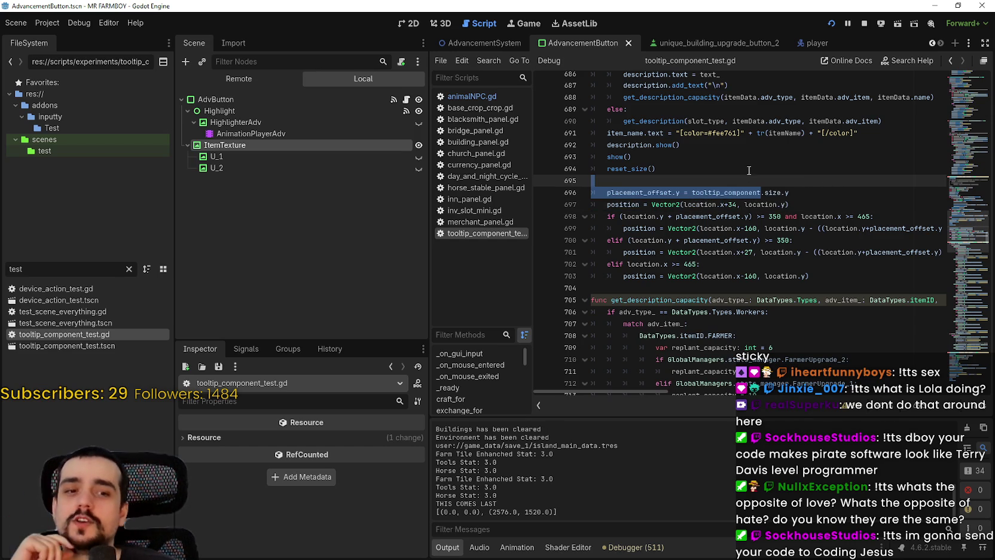
pyautogui.doubleClick(725, 192)
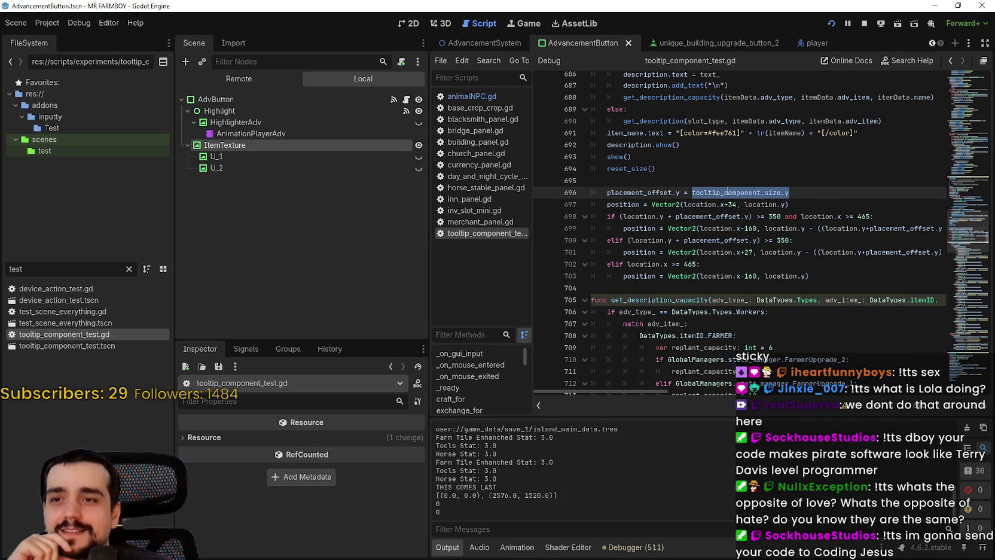
pyautogui.click(727, 192)
pyautogui.doubleClick(657, 193)
pyautogui.scroll(5, 664, 215)
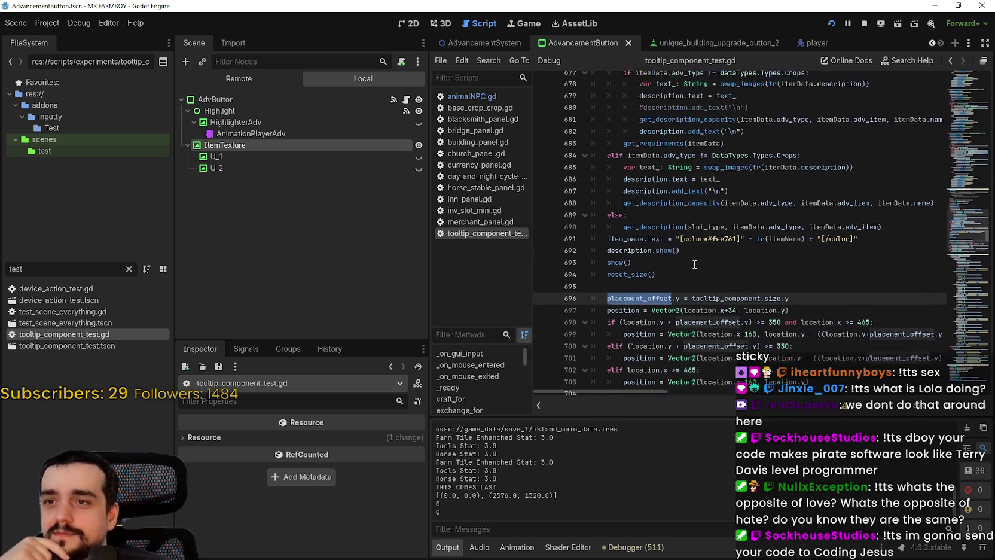
pyautogui.scroll(-3, 695, 258)
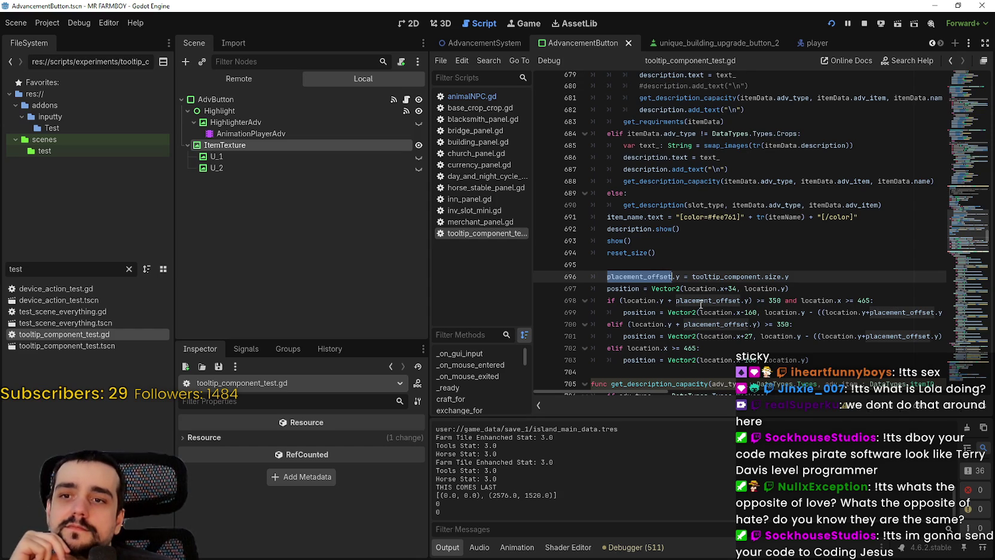
pyautogui.moveTo(701, 302)
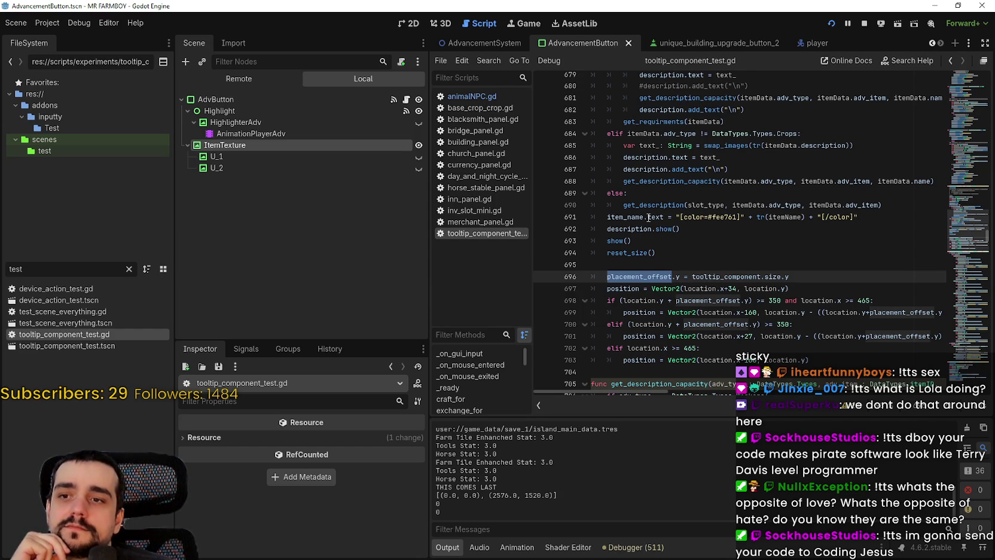
pyautogui.doubleClick(643, 301)
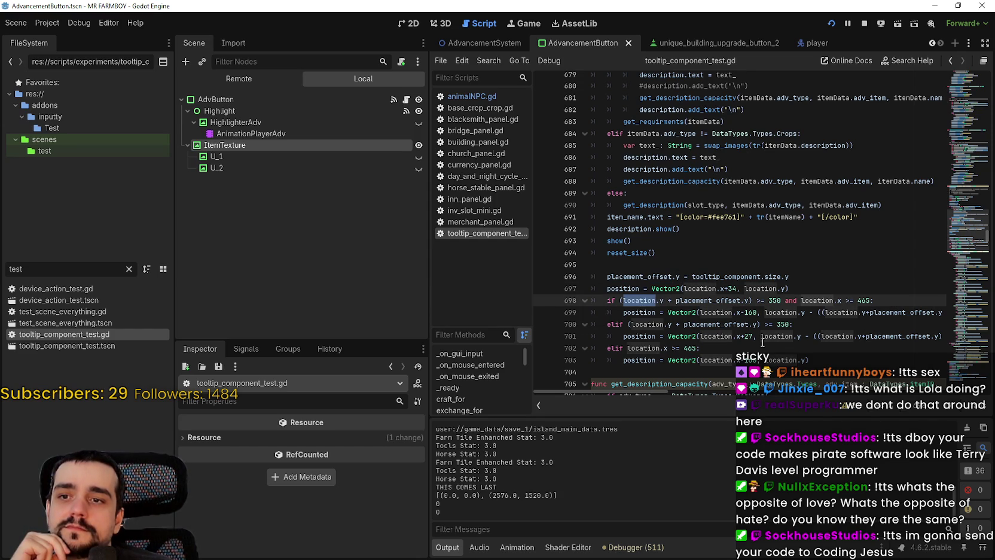
pyautogui.scroll(2, 772, 226)
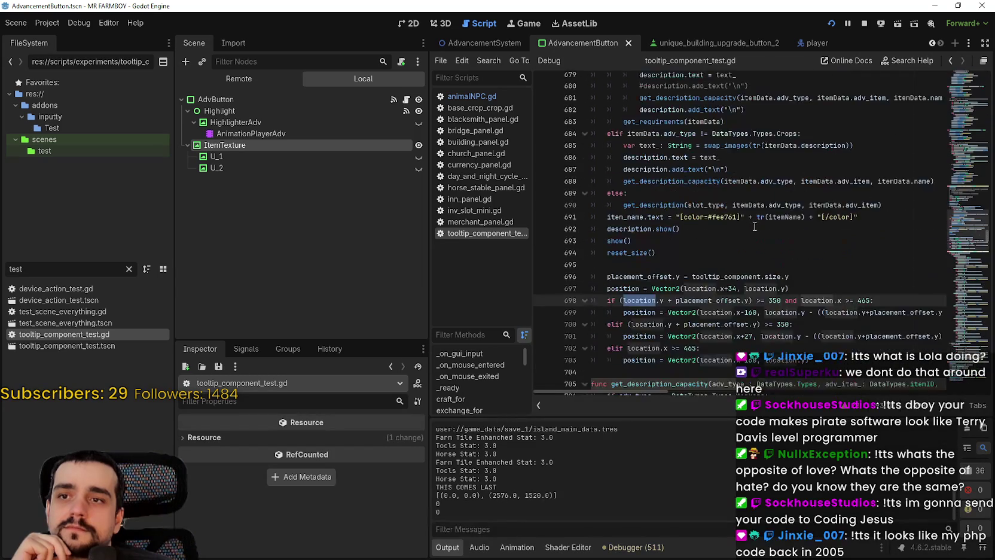
pyautogui.scroll(5, 755, 227)
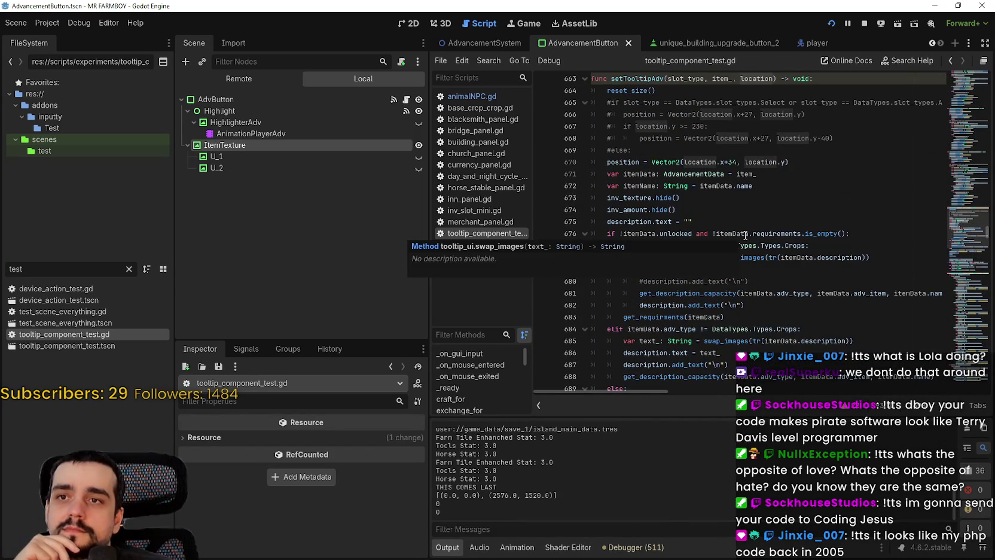
pyautogui.scroll(-4, 697, 160)
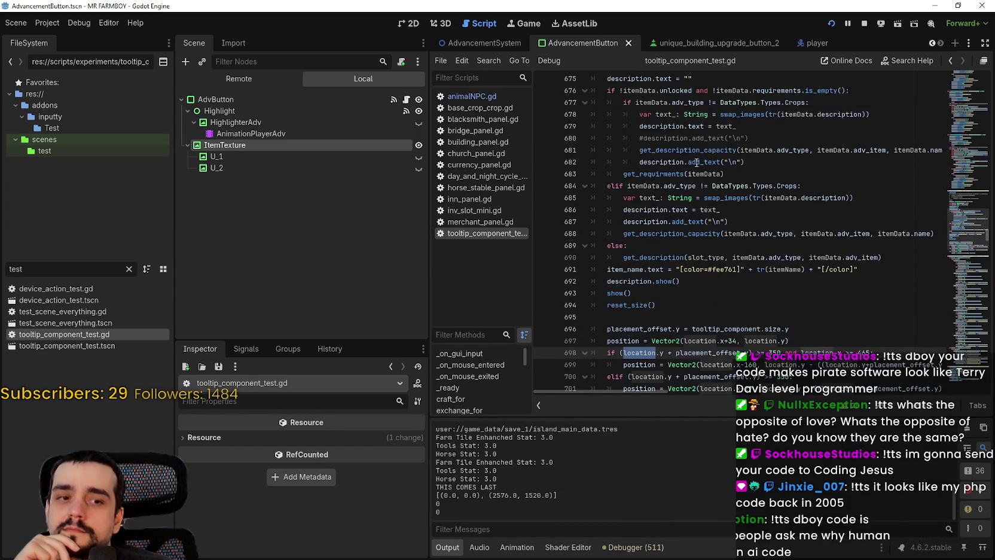
pyautogui.scroll(-2, 638, 311)
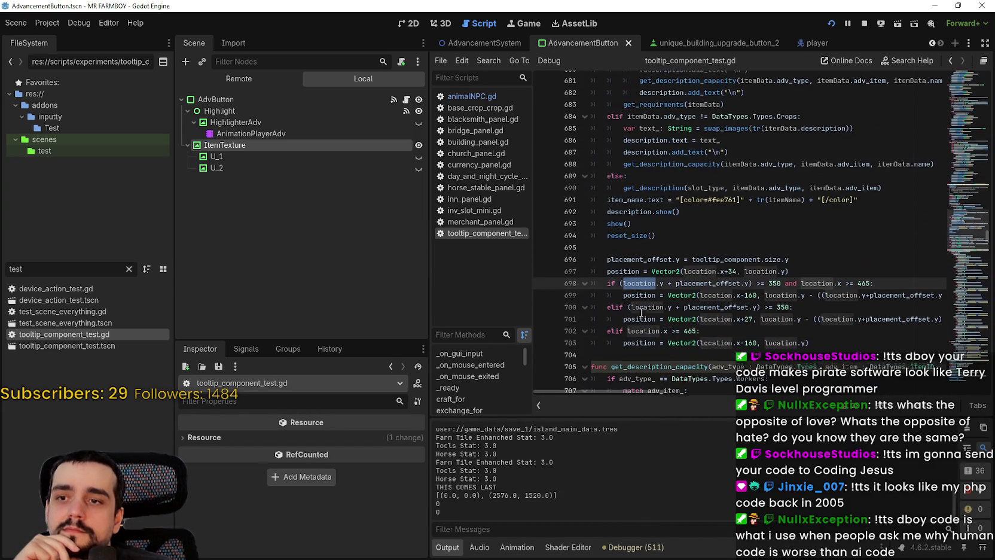
pyautogui.click(656, 242)
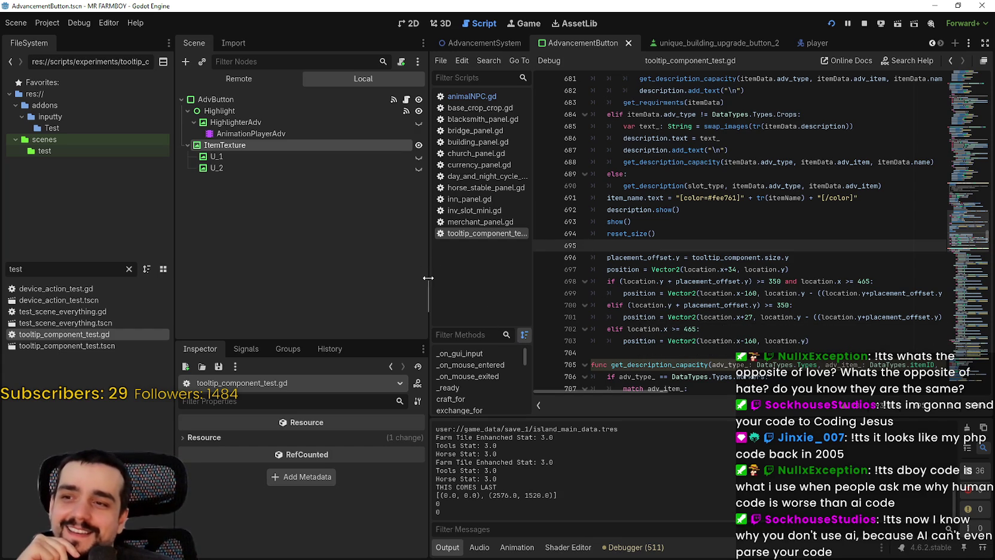
pyautogui.moveTo(432, 278); pyautogui.dragTo(373, 277)
# - Widen the script editor by dragging the dock splitter left, then scroll through the positioning code
pyautogui.moveTo(604, 218)
pyautogui.mouseDown()
pyautogui.moveTo(541, 236)
pyautogui.moveTo(539, 197)
pyautogui.mouseUp()
pyautogui.click(577, 252)
pyautogui.scroll(-2, 578, 252)
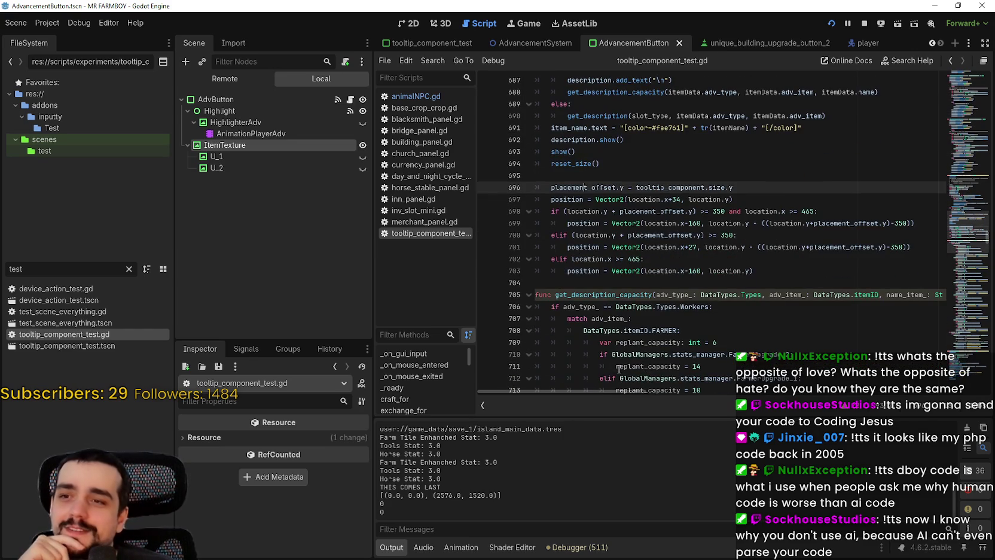
pyautogui.click(601, 283)
pyautogui.scroll(-2, 610, 281)
pyautogui.scroll(-2, 613, 281)
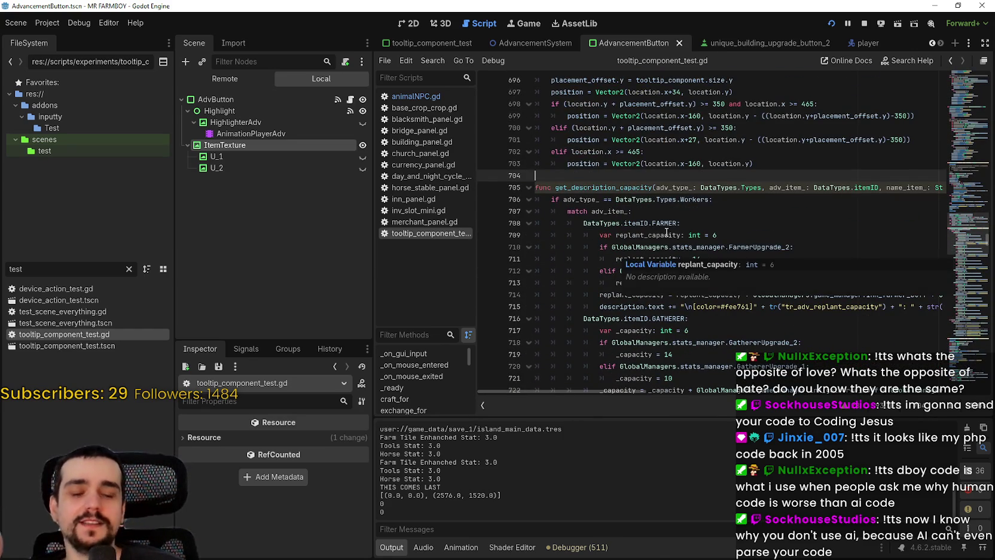
pyautogui.scroll(2, 634, 246)
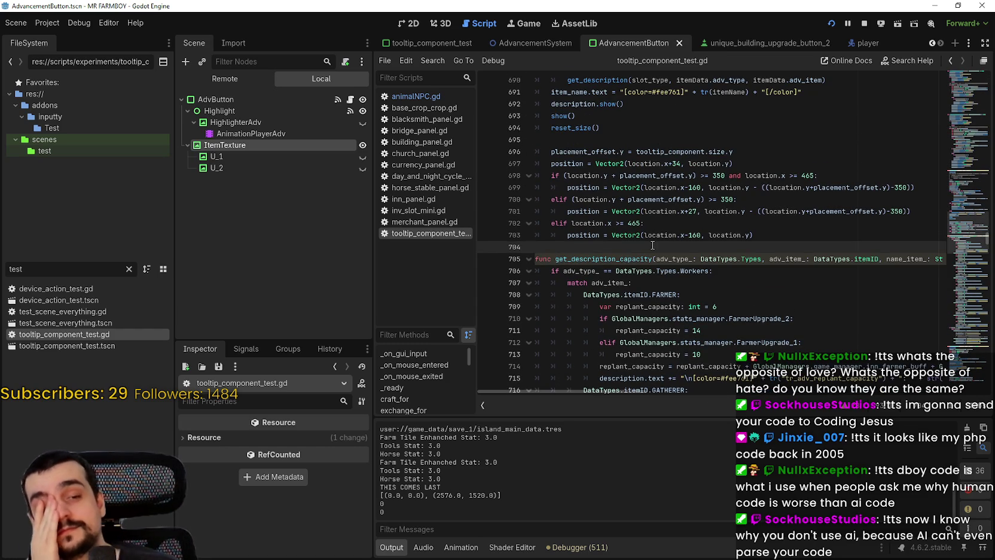
pyautogui.scroll(1, 653, 245)
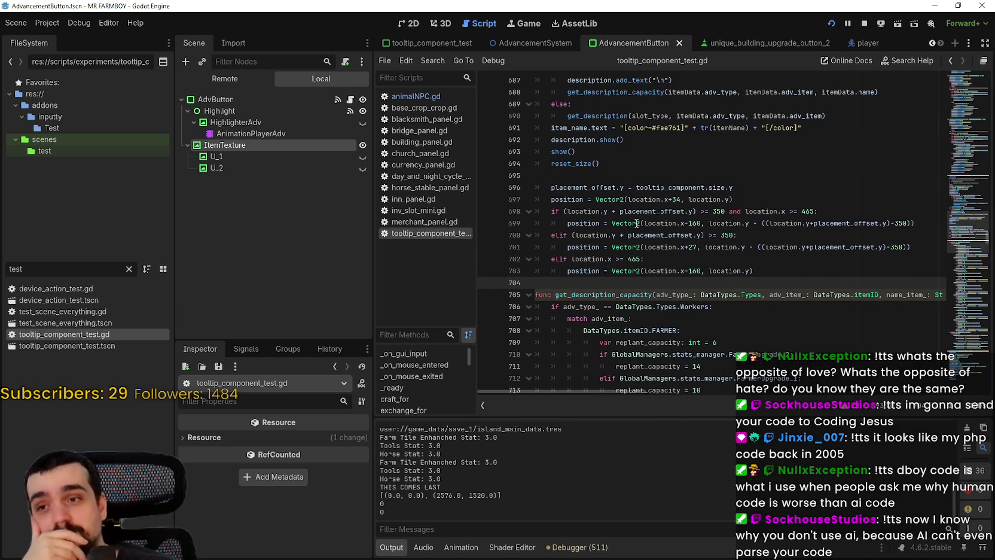
# - Inspect the 465 threshold on line 702, then start a print(pla… call on a new line after line 696
pyautogui.click(657, 259)
pyautogui.doubleClick(630, 259)
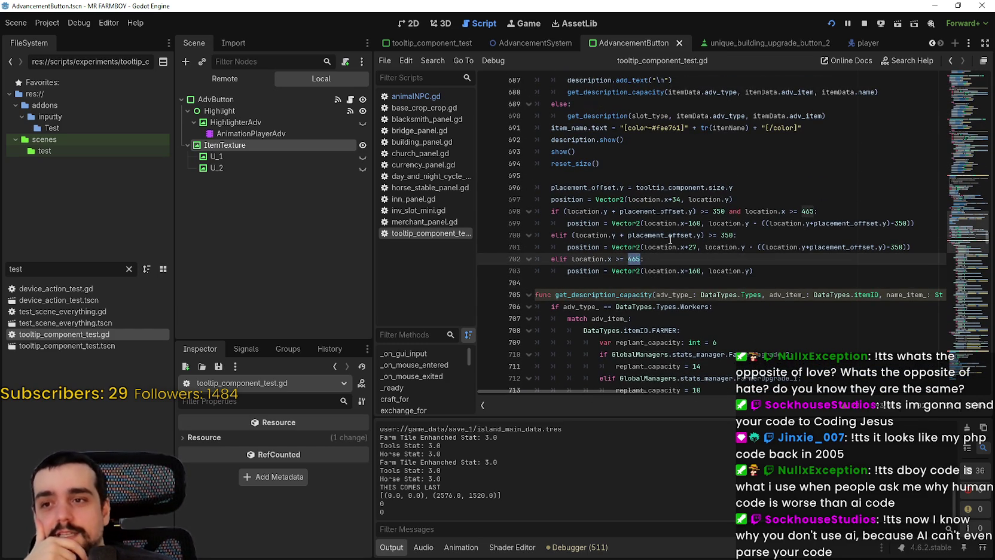
pyautogui.click(688, 213)
pyautogui.click(749, 188)
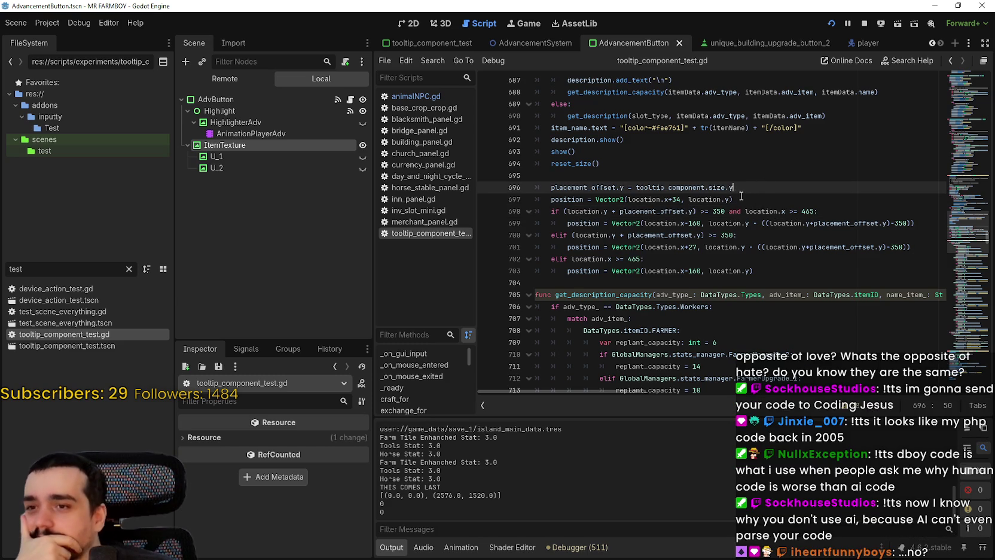
pyautogui.scroll(1, 739, 196)
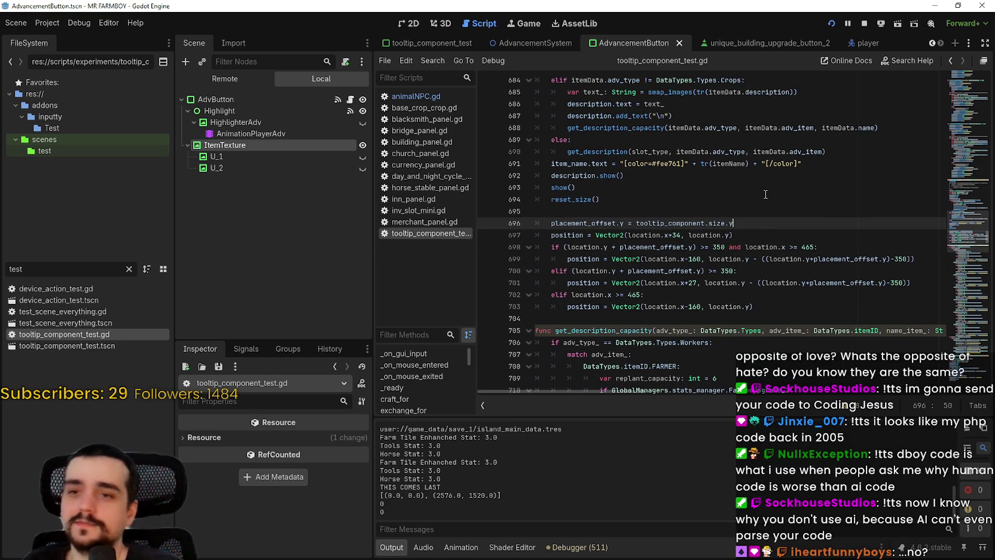
pyautogui.press('Return')
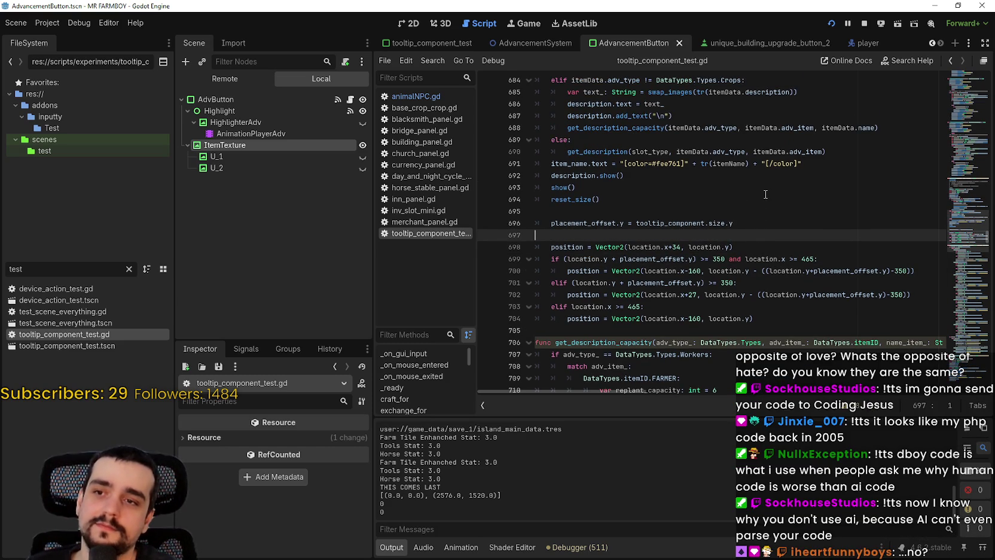
pyautogui.write('print(p')
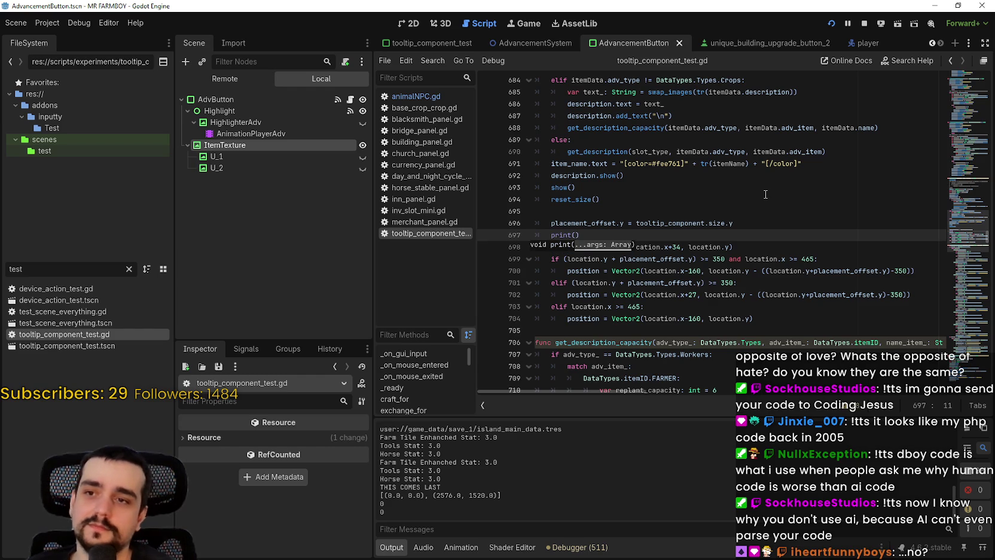
pyautogui.write('lacement_offset')
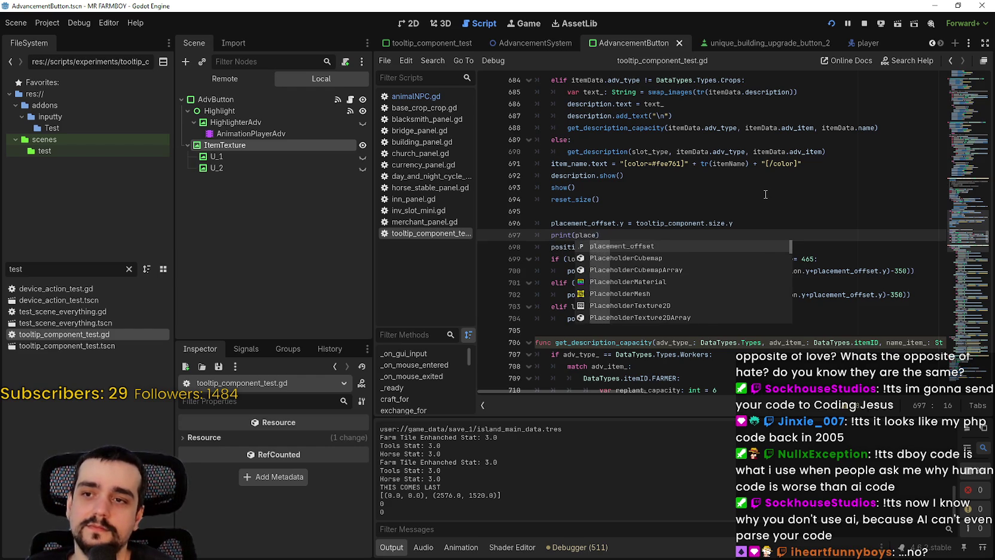
# - Add print(placement_offset) and print(location) on lines 697–698, save, and return from the test run
pyautogui.press('Return')
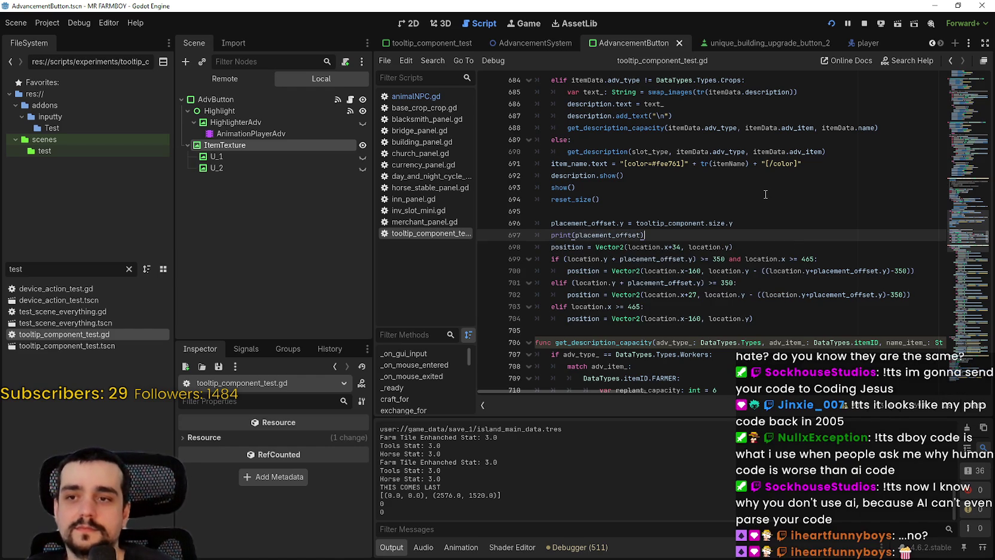
pyautogui.press('Return')
pyautogui.write('print(location')
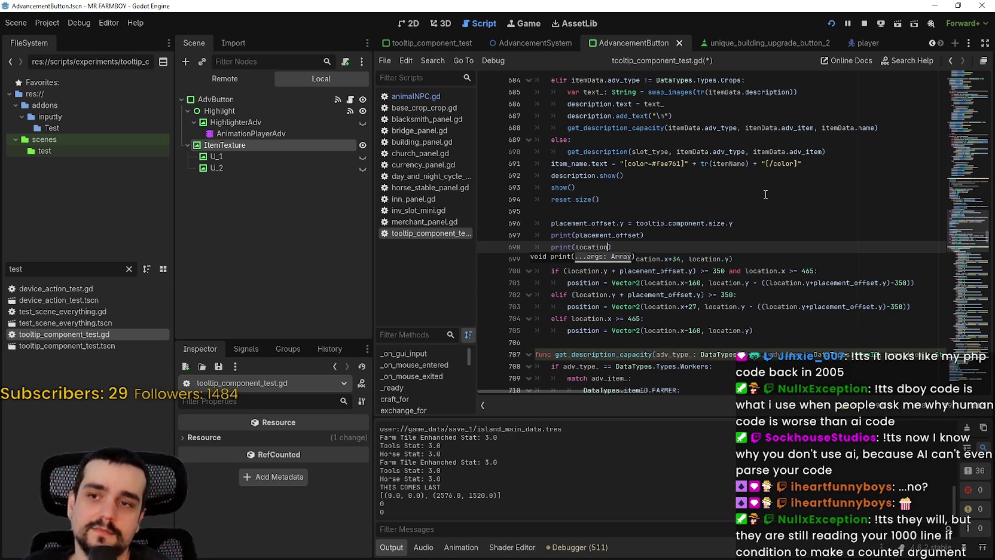
pyautogui.hotkey('ctrl', 's')
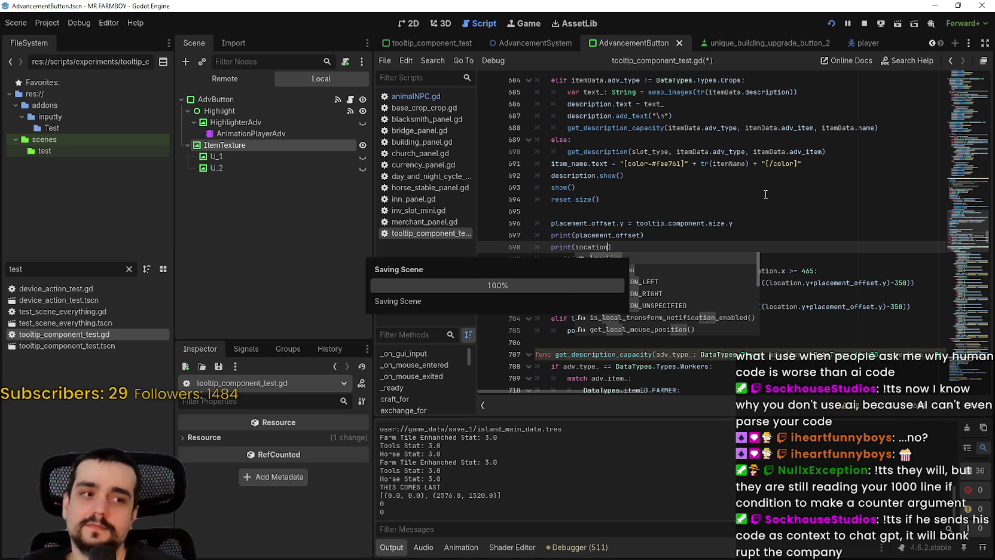
pyautogui.click(692, 223)
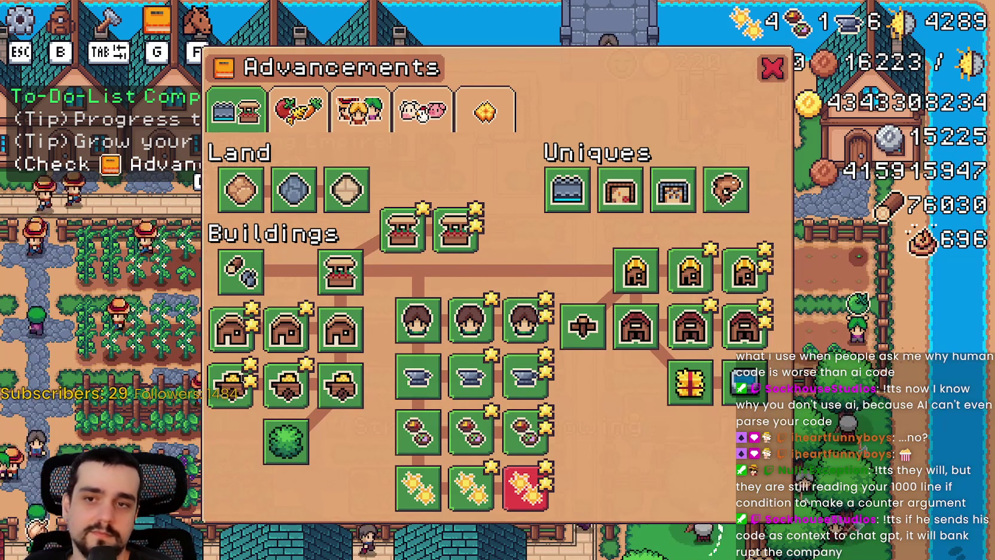
pyautogui.hotkey('alt', 'Tab')
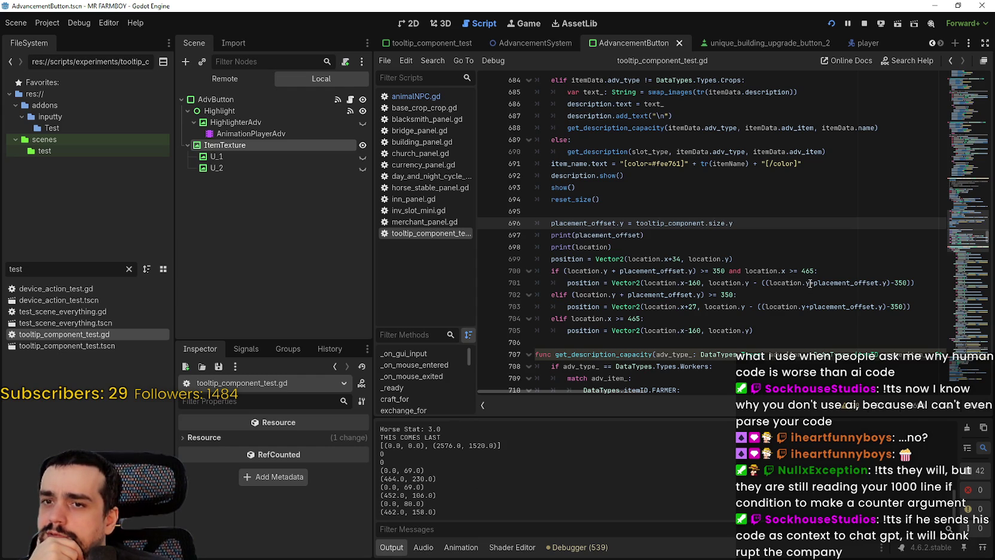
# - Inspect the 350 vertical threshold on line 700 and the horizontal-only branch on lines 704–705
pyautogui.click(718, 272)
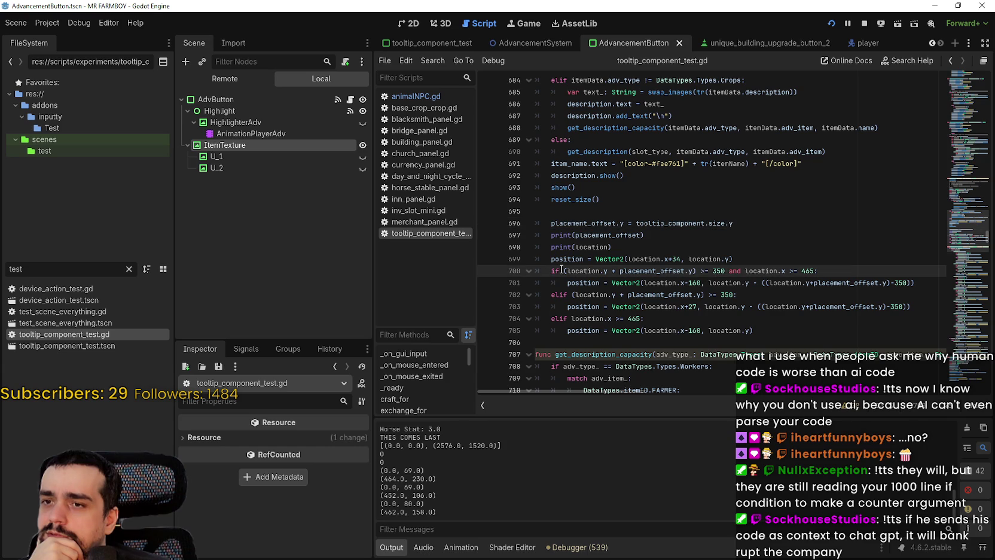
pyautogui.moveTo(563, 270); pyautogui.dragTo(723, 270)
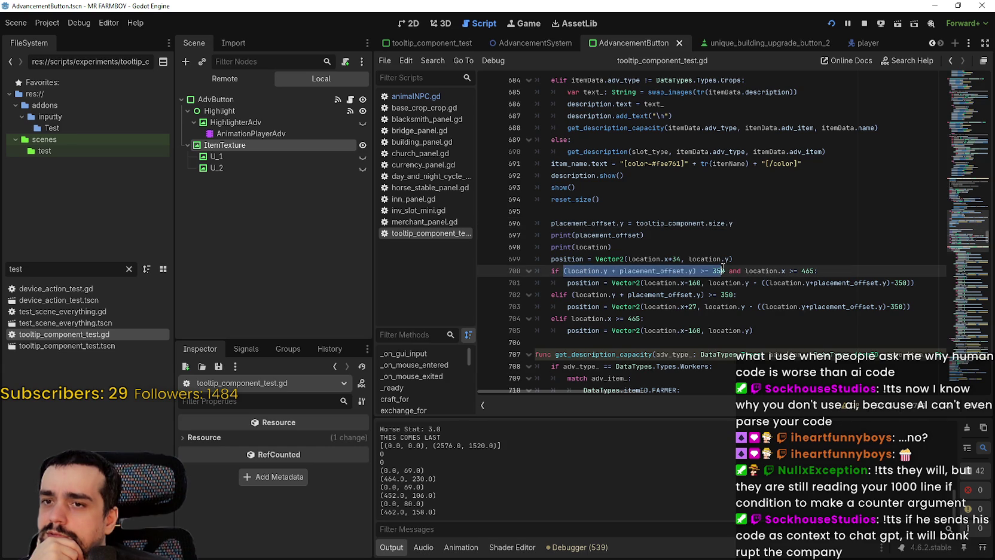
pyautogui.doubleClick(720, 271)
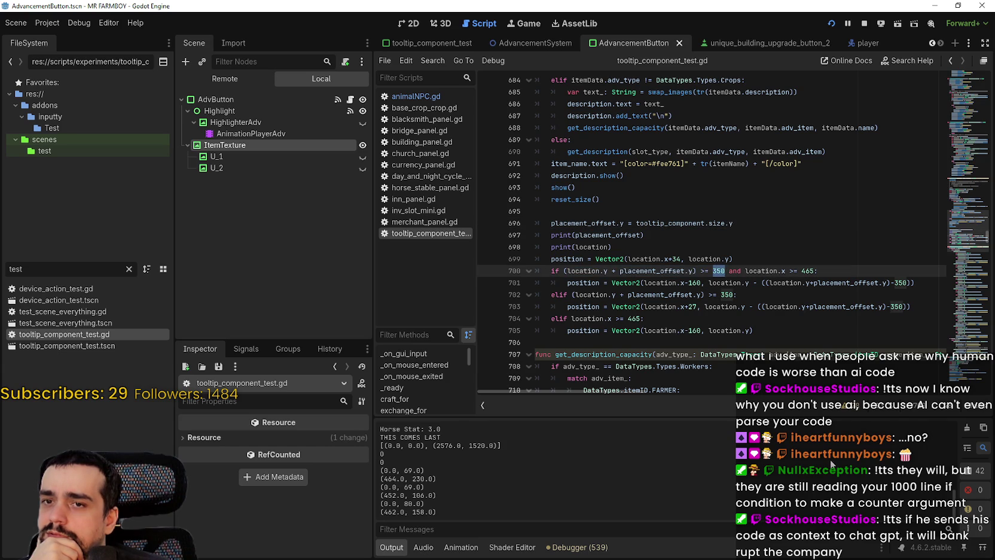
pyautogui.moveTo(799, 331)
pyautogui.mouseDown()
pyautogui.moveTo(550, 330)
pyautogui.moveTo(535, 318)
pyautogui.mouseUp()
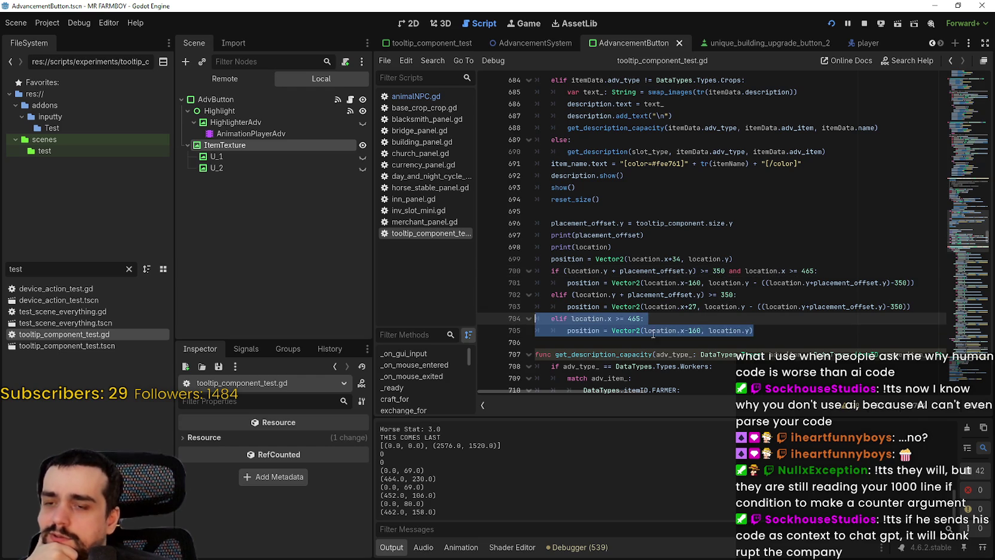
pyautogui.doubleClick(598, 317)
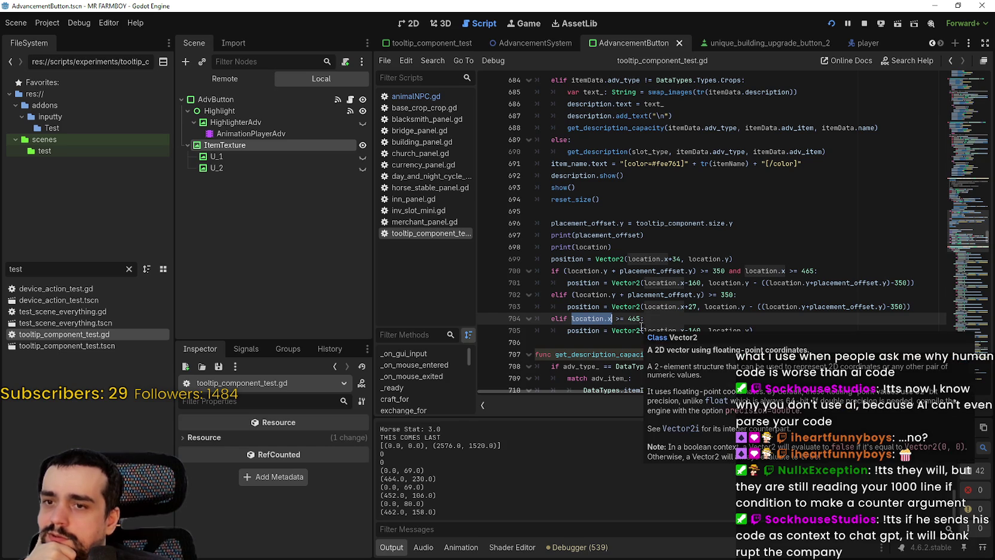
# - Change line 704's horizontal threshold from 465 to 460 and save the script
pyautogui.doubleClick(634, 318)
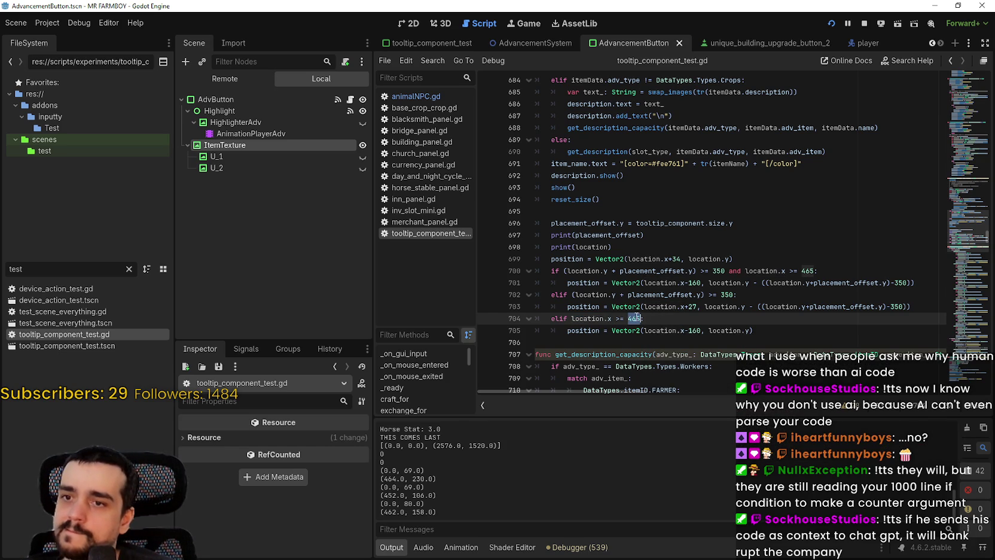
pyautogui.click(632, 318)
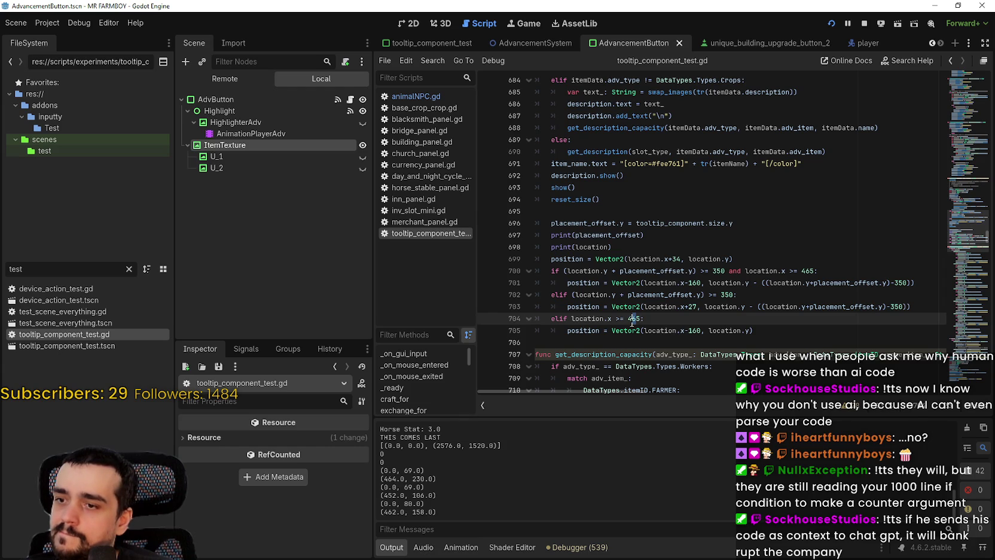
pyautogui.press('Delete')
pyautogui.write('0')
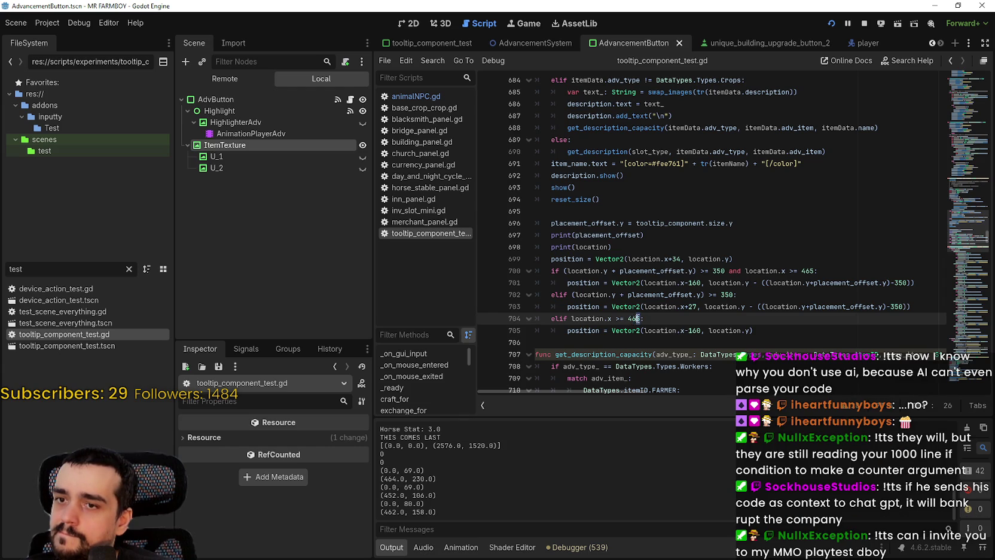
pyautogui.hotkey('ctrl', 's')
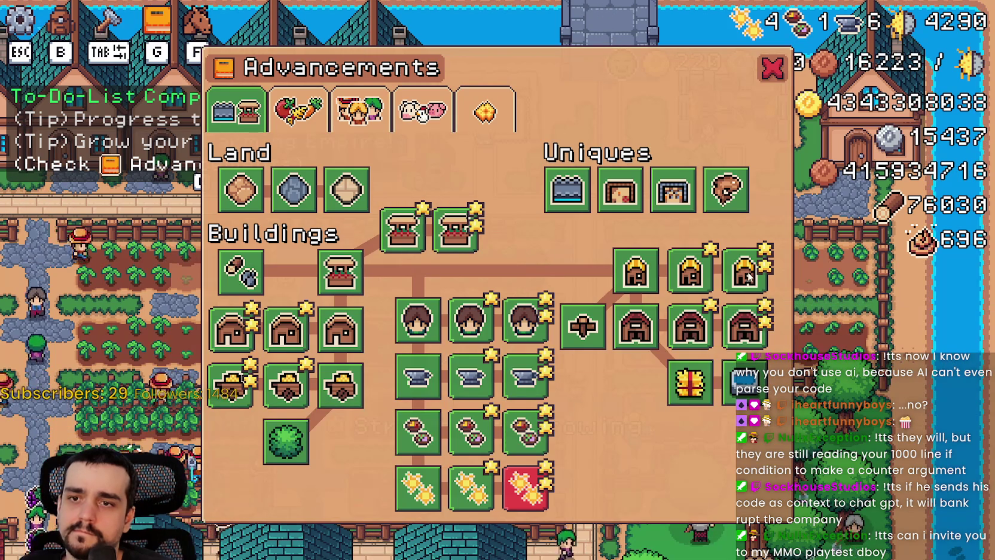
# - Stop the running game, click into line 705's x offset, and select the FileSystem filter text
pyautogui.press('F8')
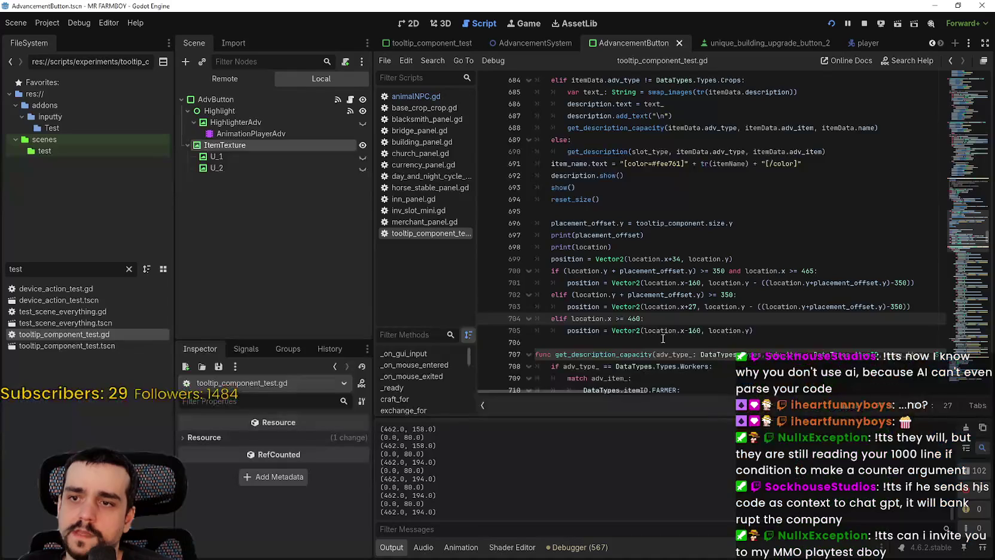
pyautogui.click(700, 332)
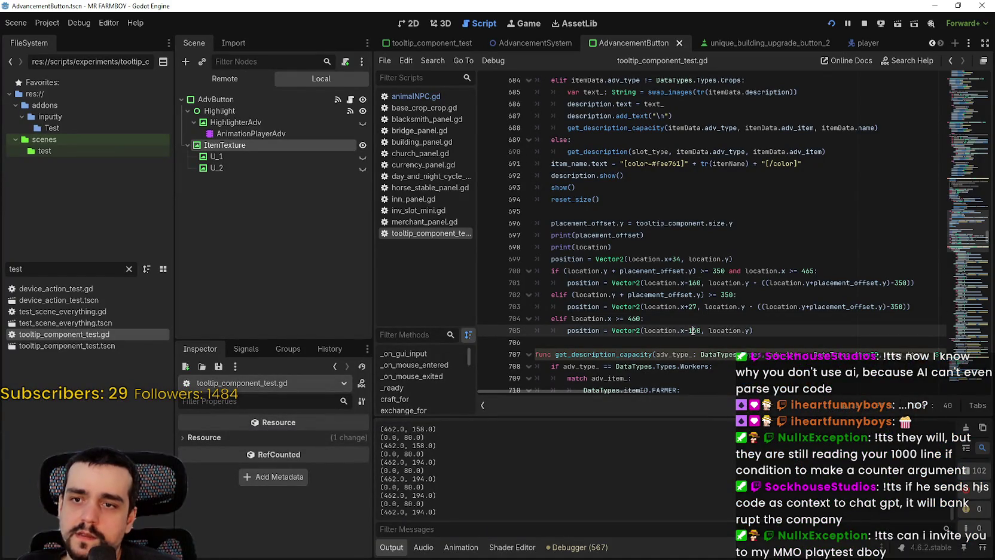
pyautogui.doubleClick(10, 267)
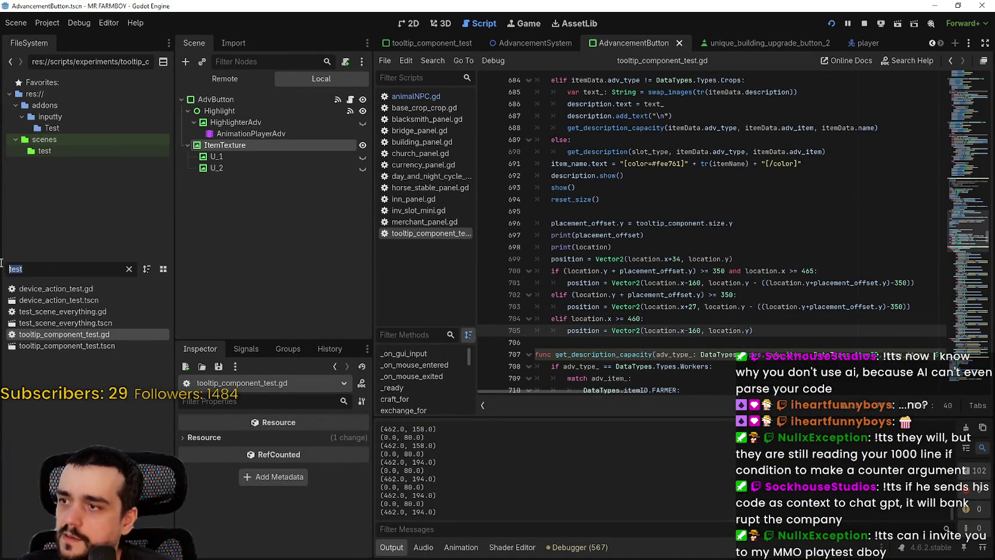
# - Open tooltip_component_test.tscn and commit the tooltip's width value in the Inspector
pyautogui.click(113, 344)
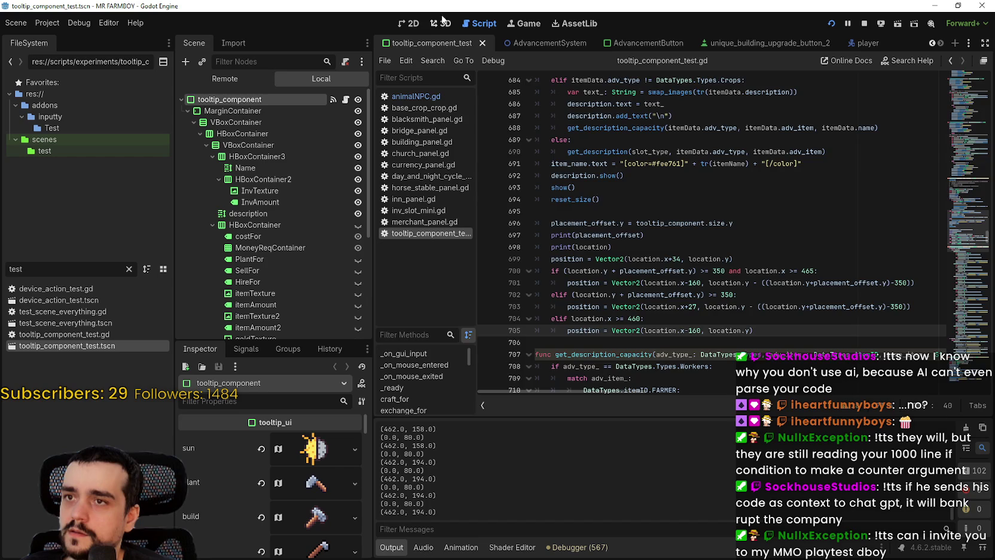
pyautogui.click(421, 22)
pyautogui.scroll(1, 516, 180)
pyautogui.scroll(-5, 235, 469)
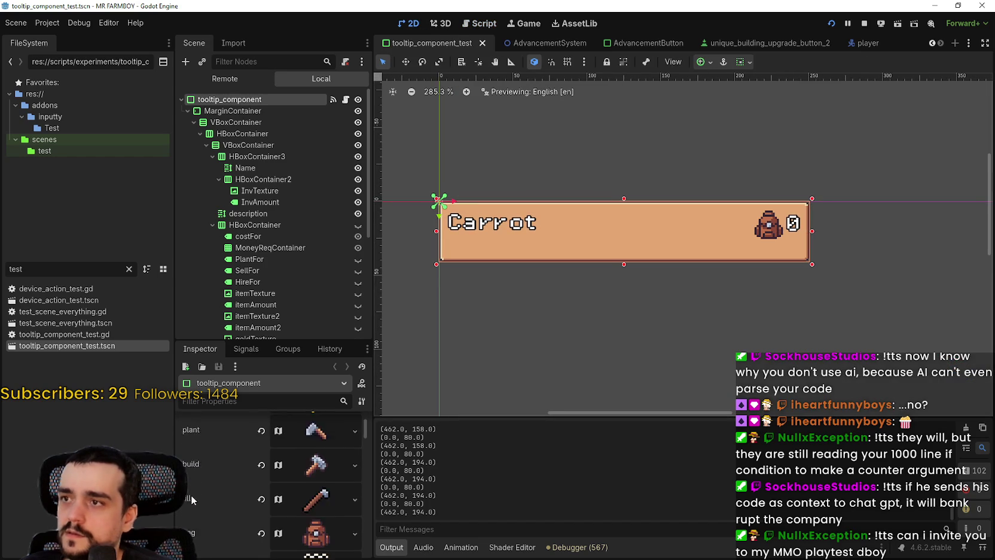
pyautogui.moveTo(367, 443)
pyautogui.mouseDown()
pyautogui.moveTo(366, 513)
pyautogui.moveTo(366, 480)
pyautogui.mouseUp()
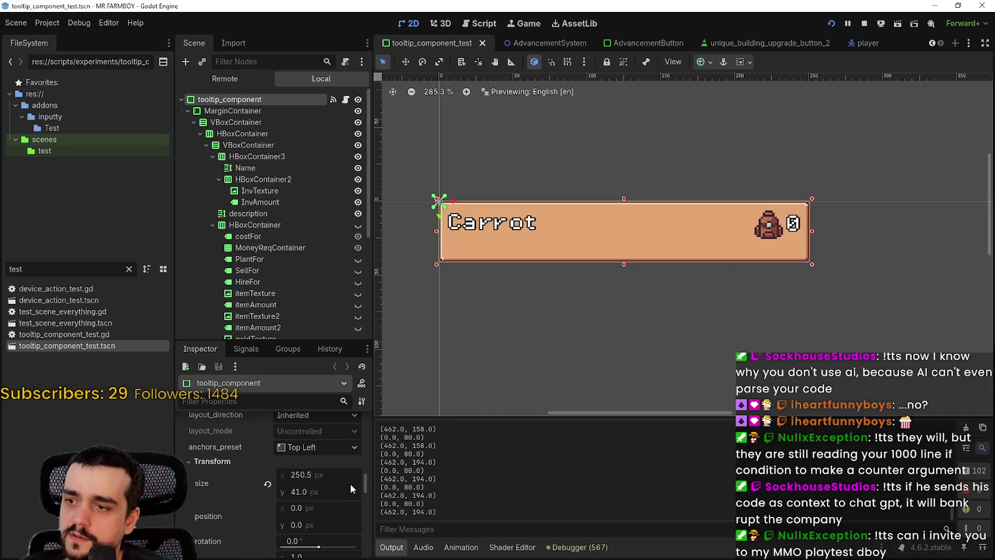
pyautogui.click(323, 476)
pyautogui.press('Return')
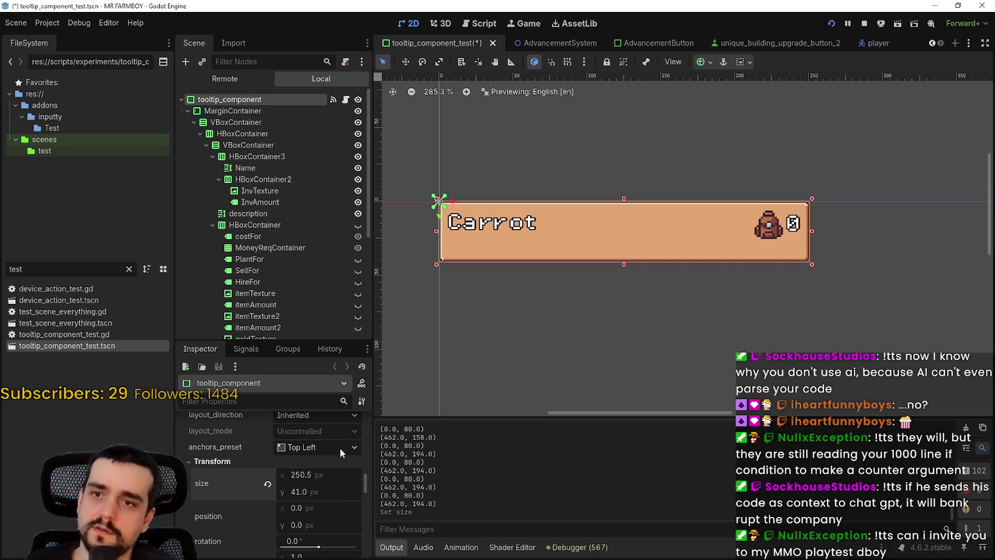
# - Set the tooltip's custom_minimum_size x to 250 and save the scene
pyautogui.scroll(-2, 310, 494)
pyautogui.scroll(1, 308, 492)
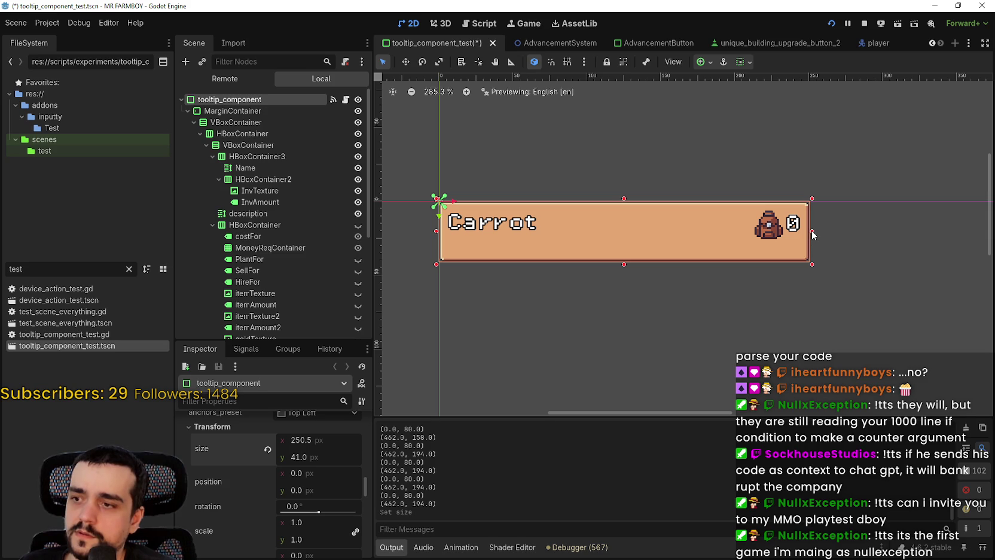
pyautogui.scroll(5, 314, 502)
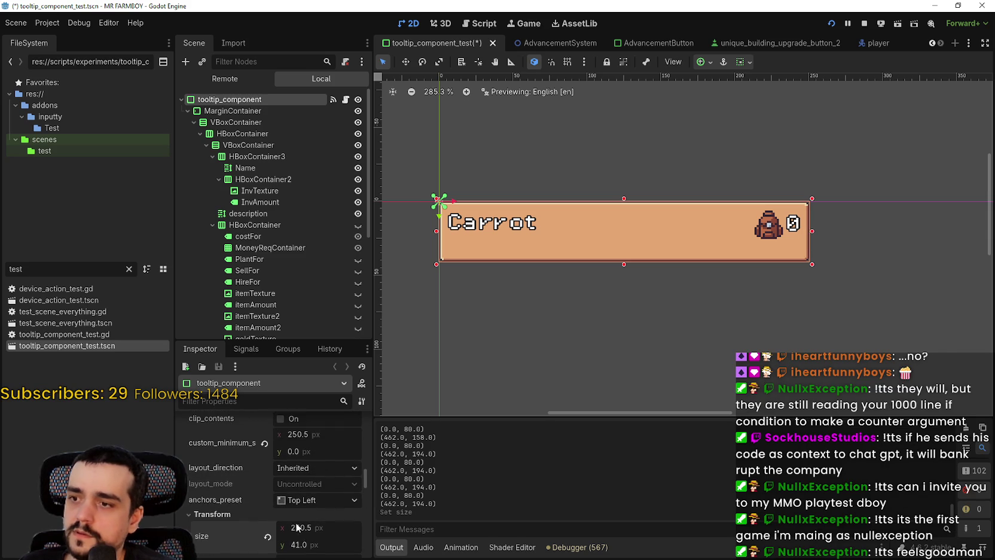
pyautogui.scroll(1, 315, 484)
pyautogui.click(322, 449)
pyautogui.write('250')
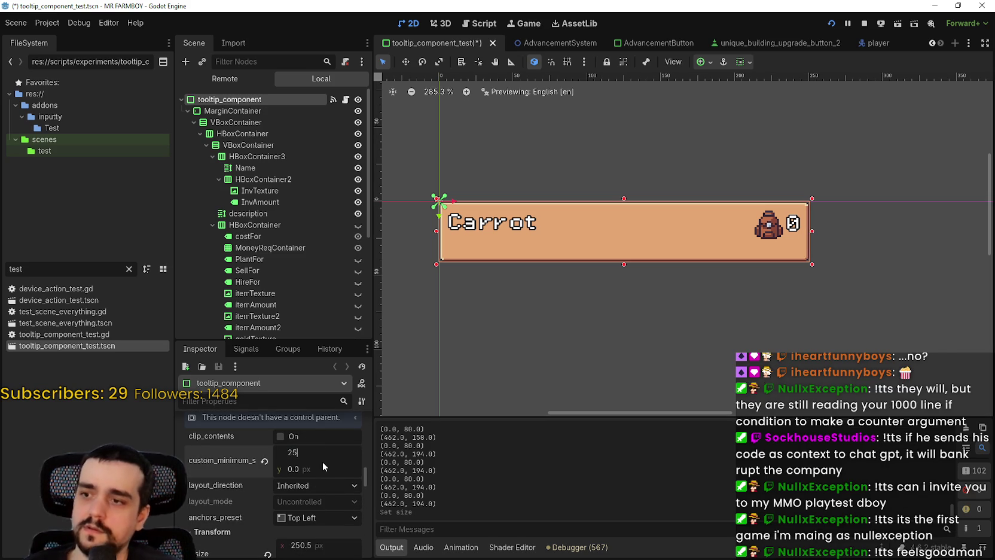
pyautogui.press('Return')
pyautogui.hotkey('ctrl', 's')
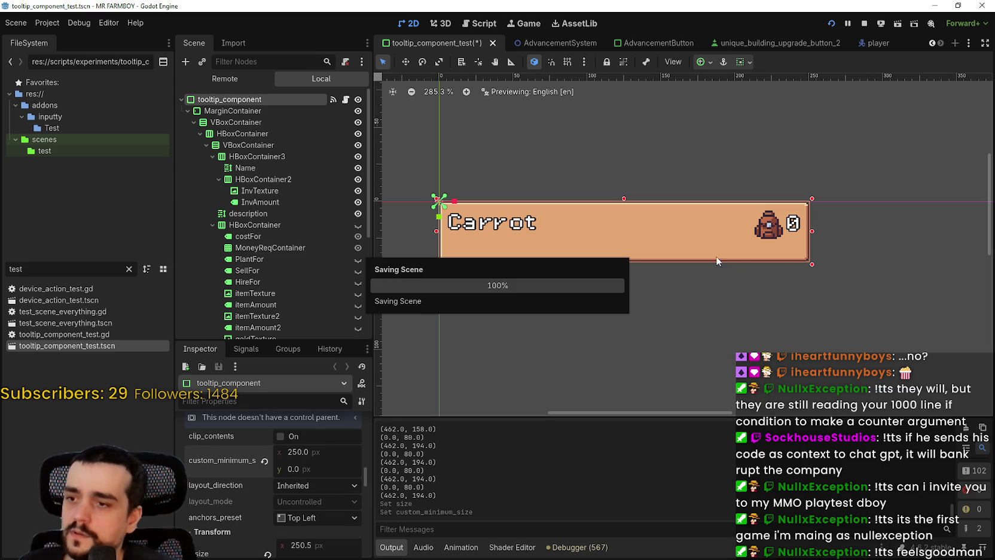
# - Drag the tooltip's right handle to make it exactly 250 px wide and save
pyautogui.moveTo(812, 231); pyautogui.dragTo(811, 231)
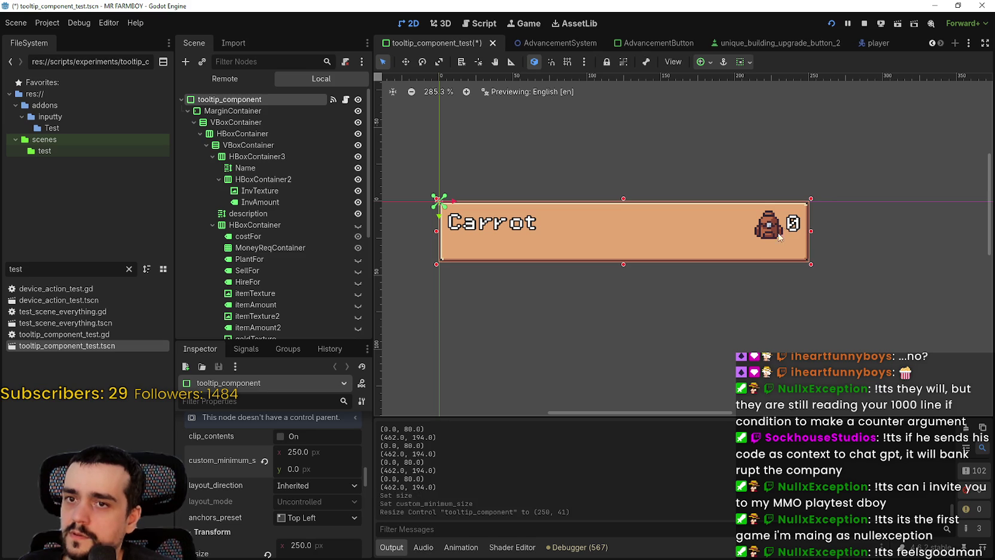
pyautogui.hotkey('ctrl', 's')
pyautogui.scroll(-2, 745, 258)
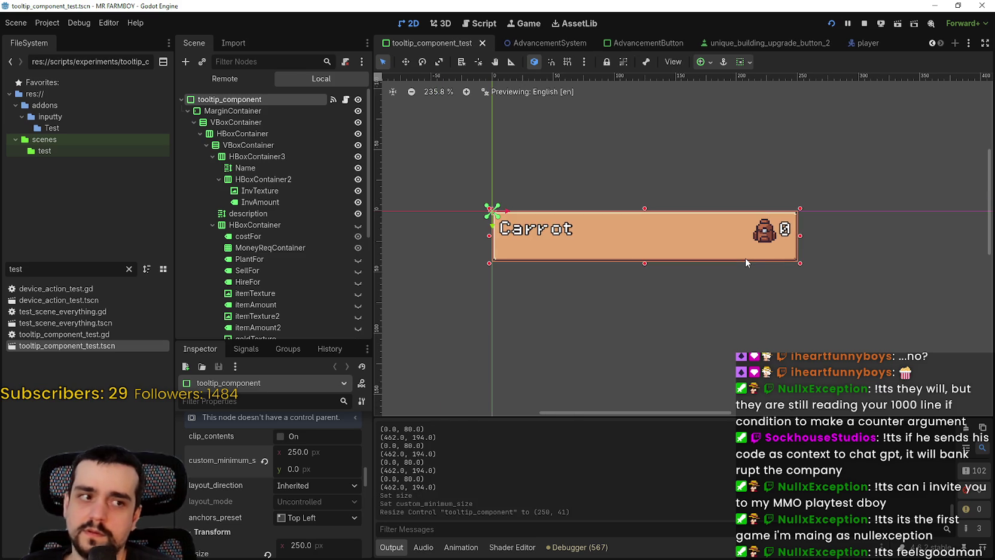
pyautogui.scroll(3, 745, 264)
pyautogui.scroll(-3, 735, 299)
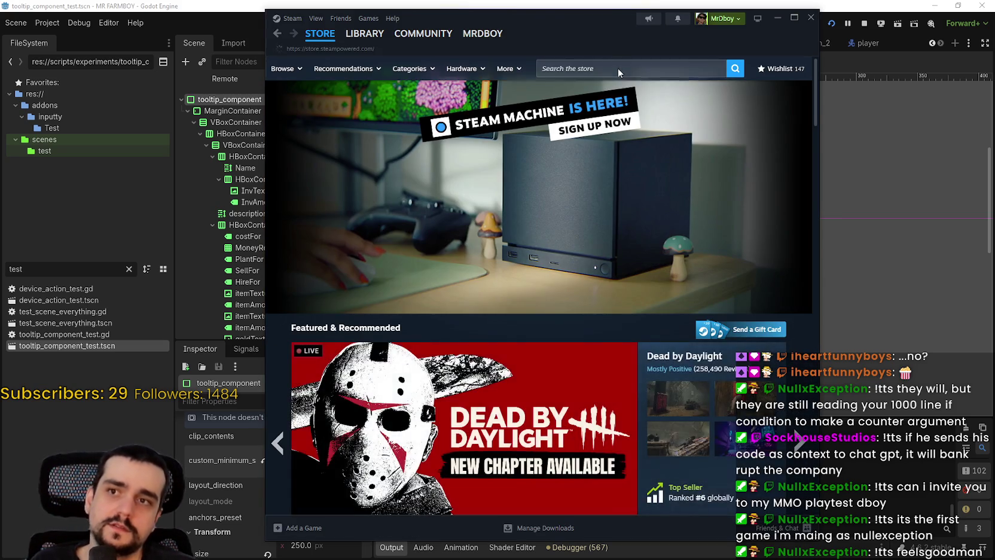
# - Search the Steam store for spellings of 'Dreadmyst', clear the field, and switch to the browser
pyautogui.click(619, 68)
pyautogui.write('D')
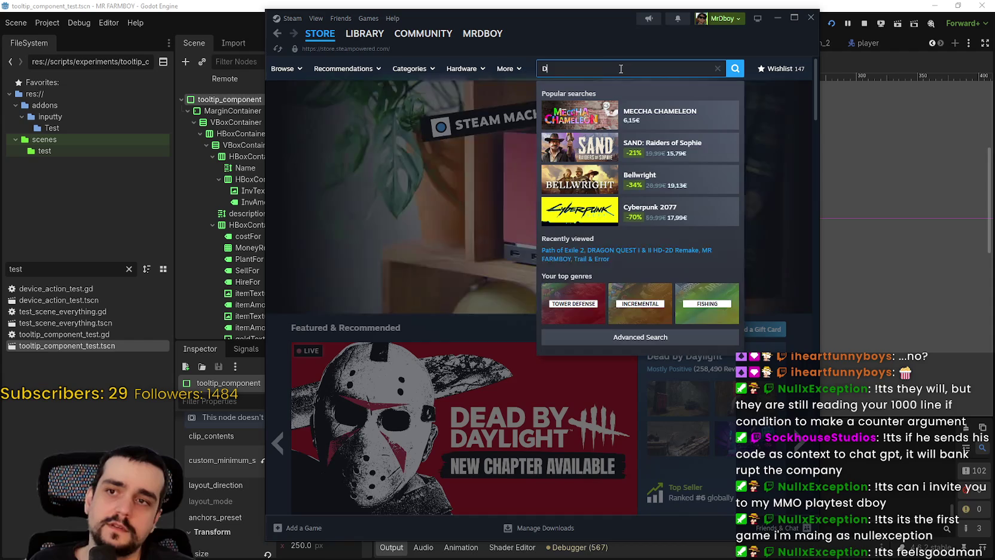
pyautogui.write('rea')
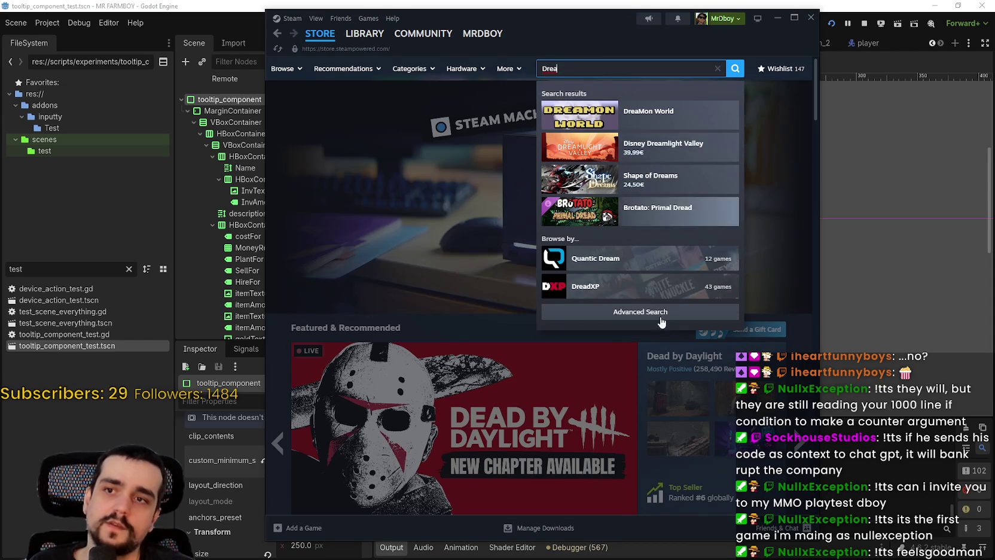
pyautogui.write('dy')
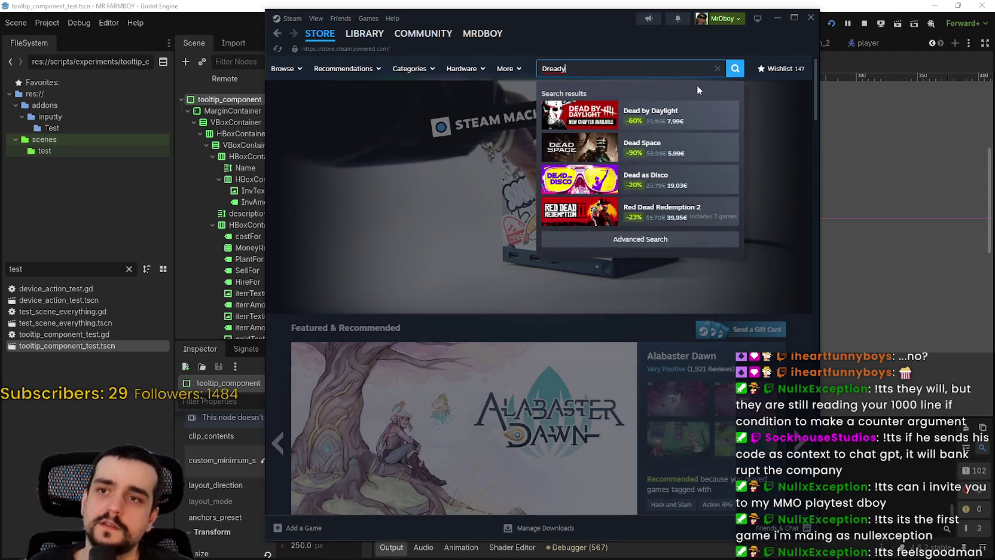
pyautogui.press('BackSpace')
pyautogui.press('BackSpace')
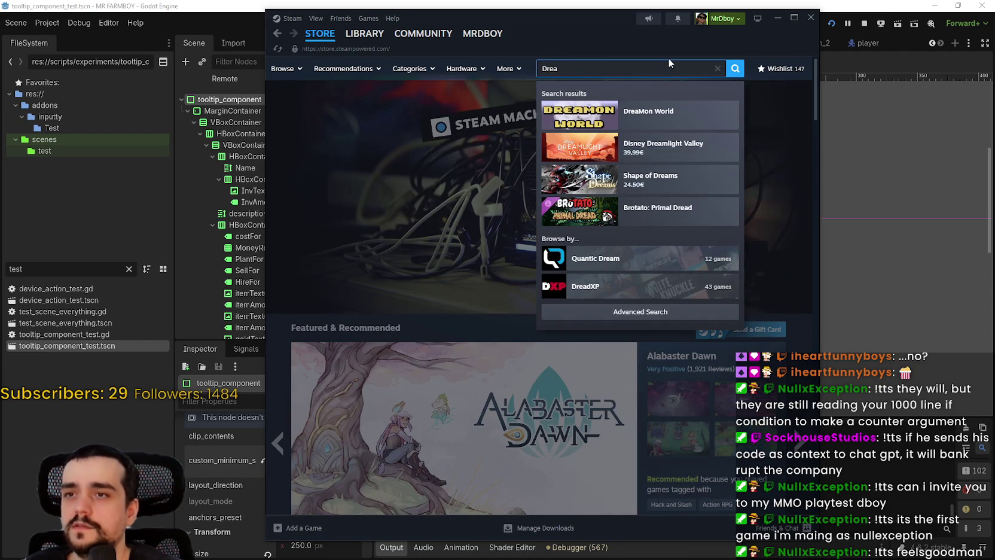
pyautogui.write('myst')
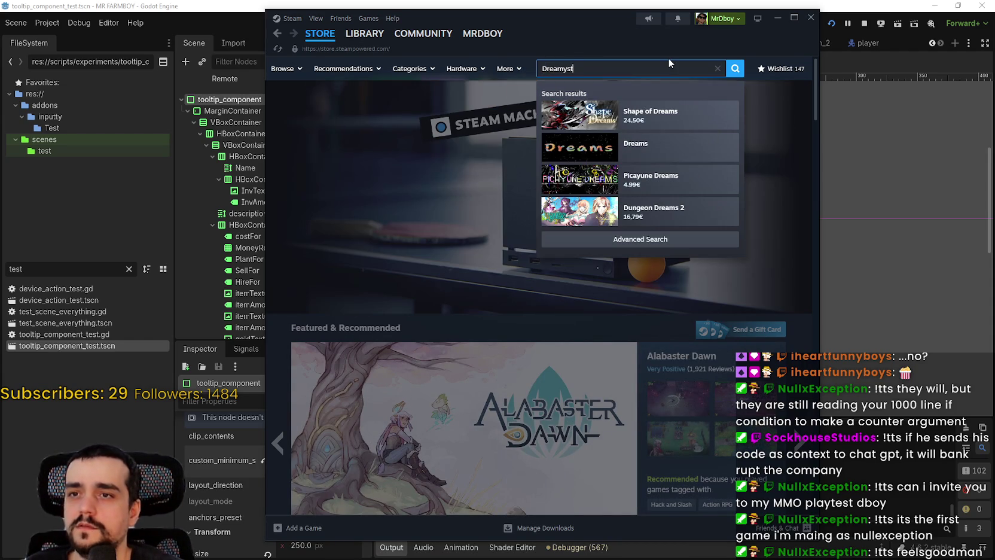
pyautogui.press('BackSpace')
pyautogui.press('BackSpace')
pyautogui.press('BackSpace')
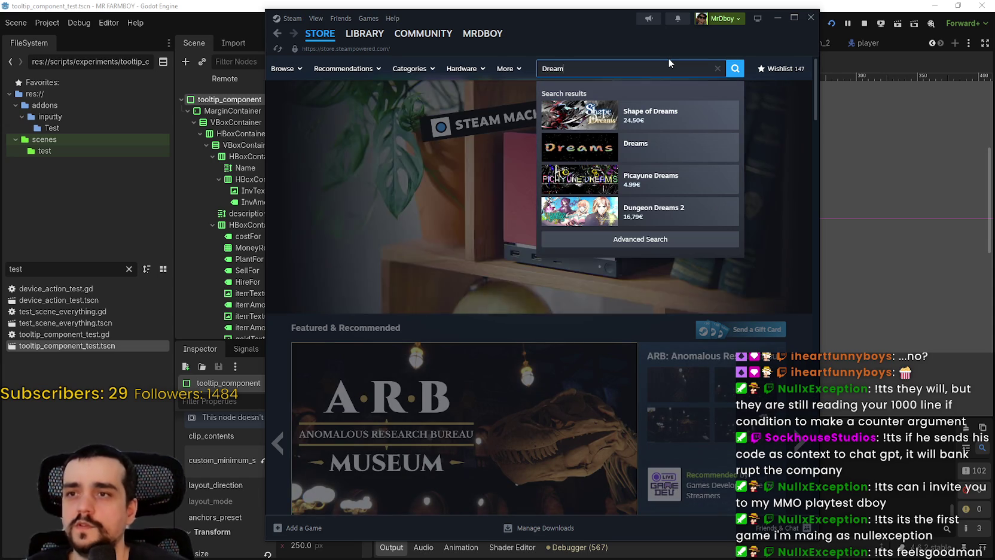
pyautogui.press('BackSpace')
pyautogui.write('d')
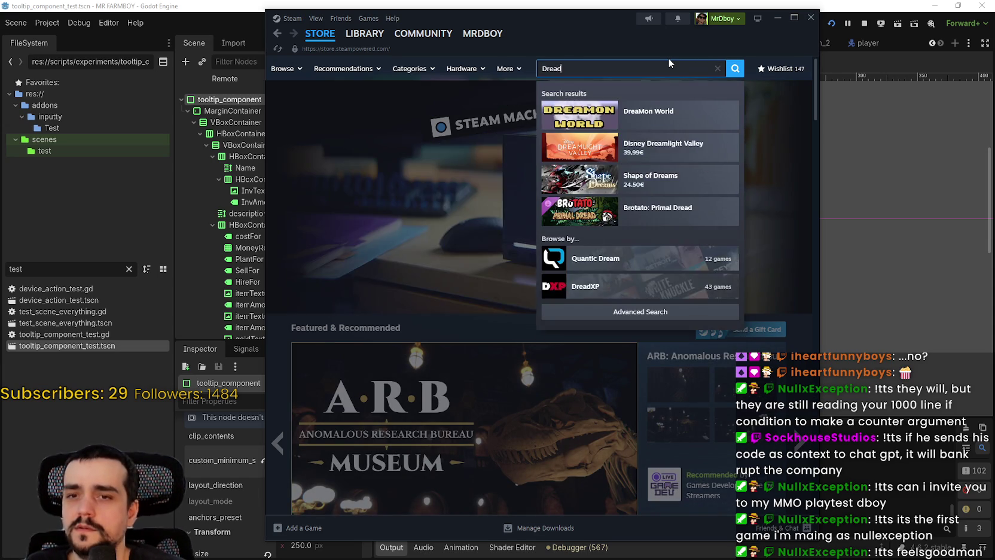
pyautogui.write('Mys')
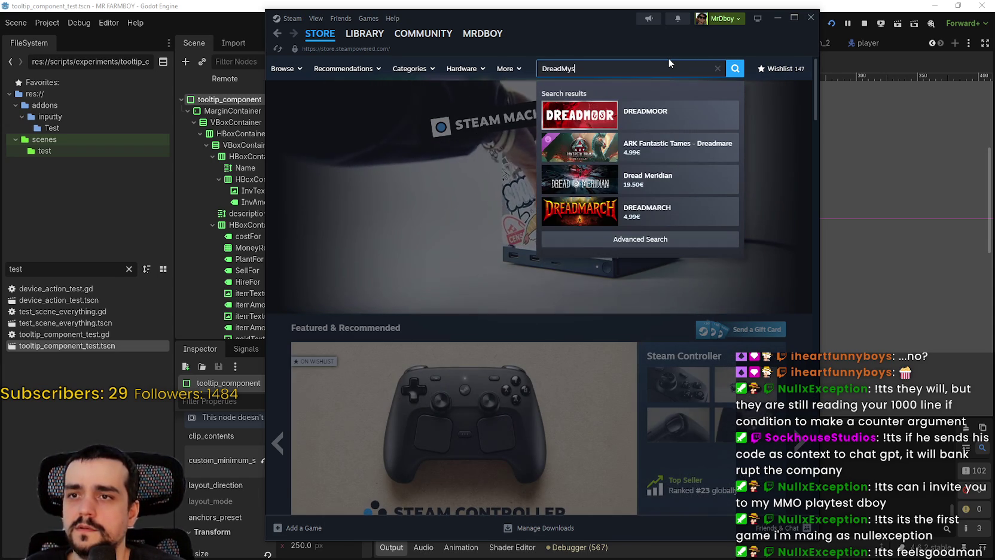
pyautogui.press('BackSpace')
pyautogui.press('BackSpace')
pyautogui.press('BackSpace')
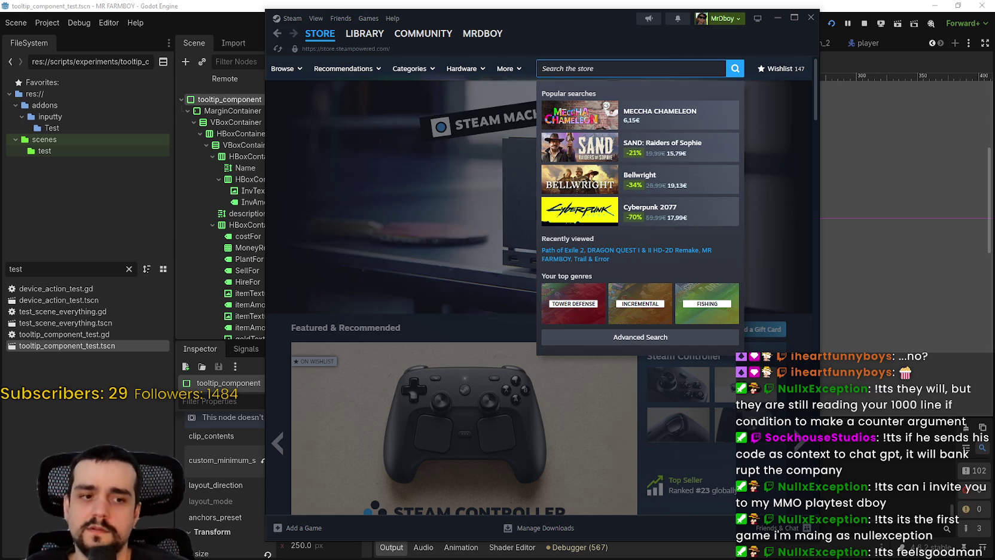
pyautogui.hotkey('alt', 'Tab')
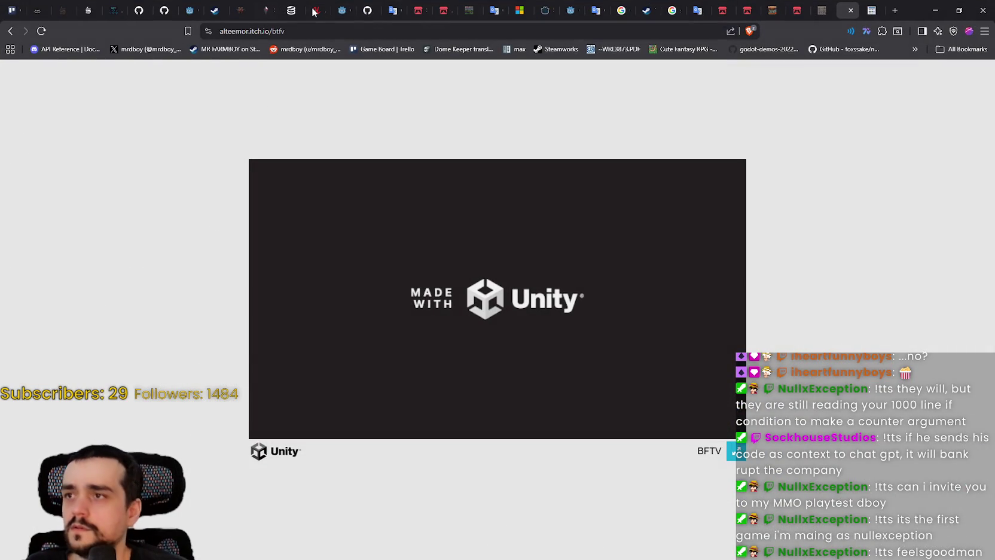
# - Search SteamDB for 'dreadmyst', open its page, and show the all-time player chart
pyautogui.click(293, 10)
pyautogui.write('dreadmyst')
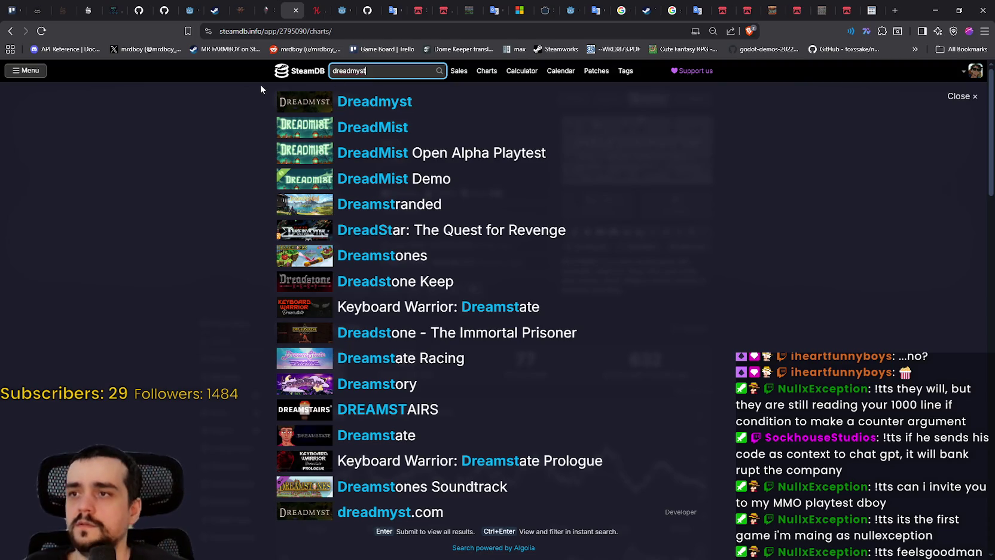
pyautogui.click(311, 102)
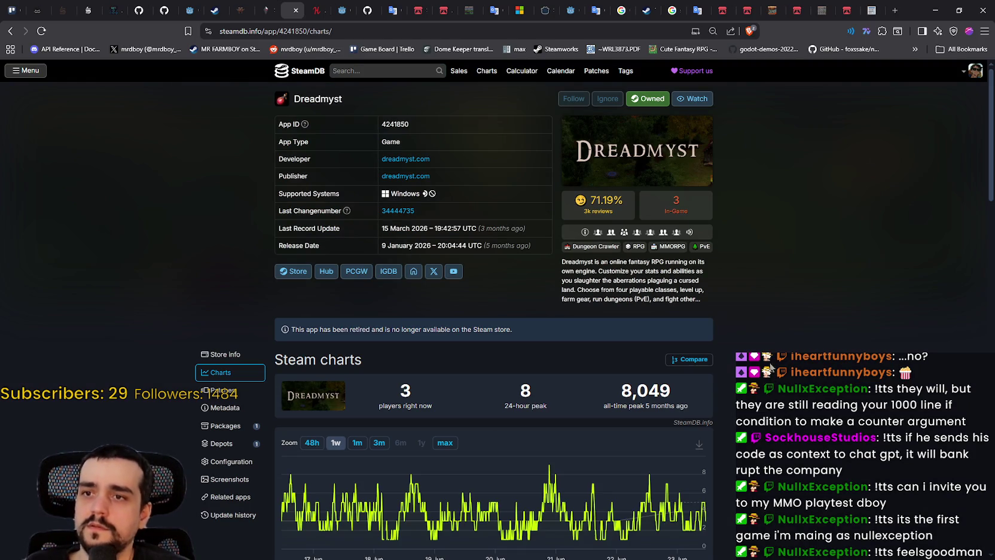
pyautogui.click(445, 443)
pyautogui.scroll(-1, 829, 344)
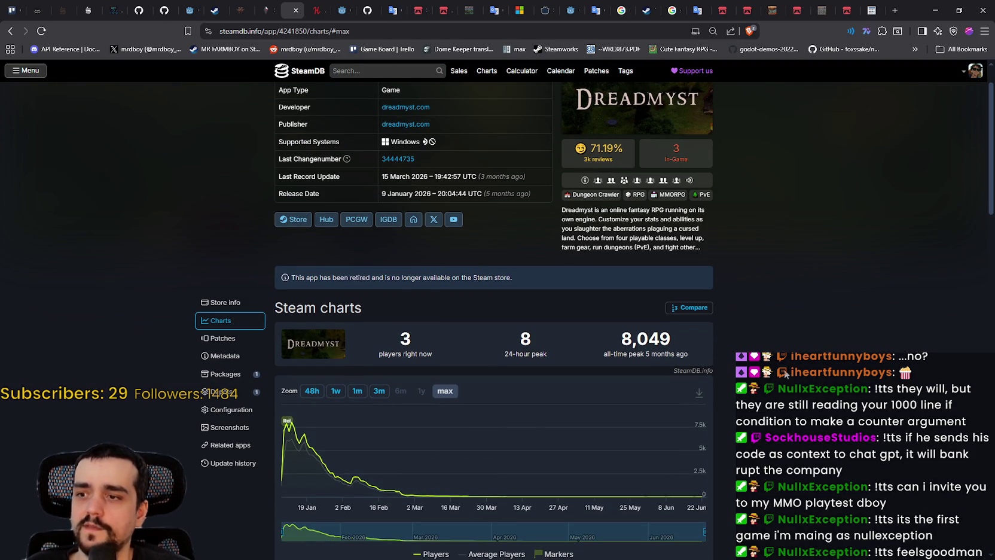
pyautogui.scroll(2, 308, 447)
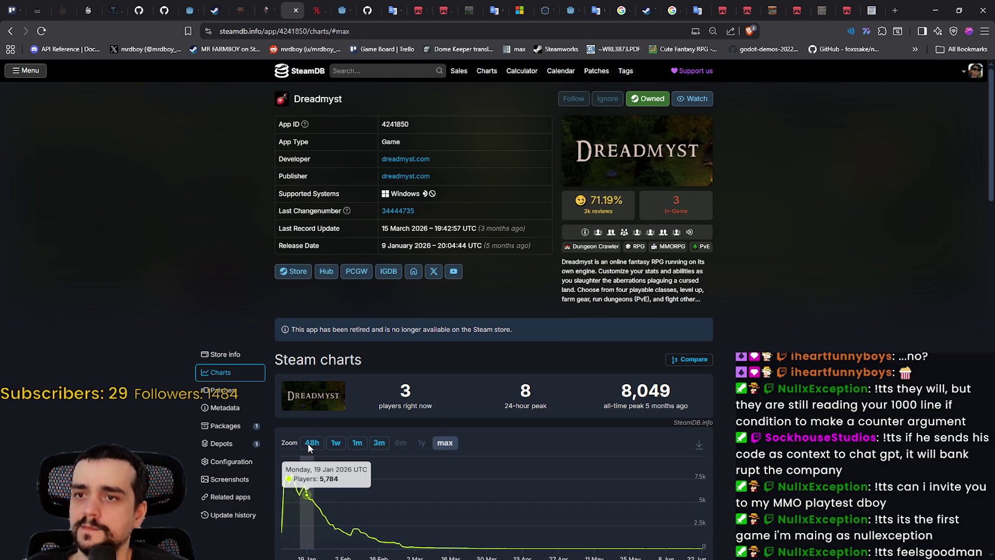
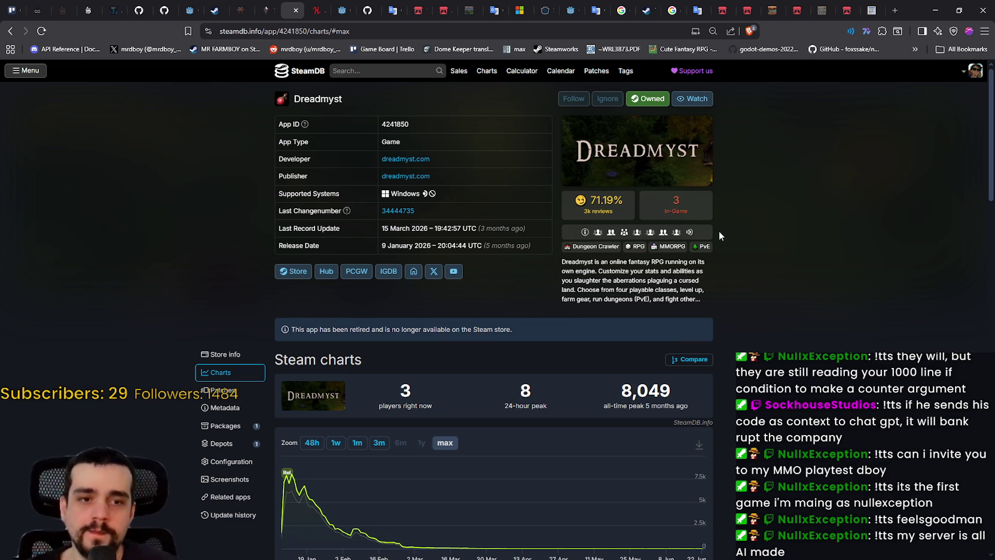
# - Return SteamDB to the MR FARMBOY charts page and bring the Godot editor back to the front
pyautogui.click(11, 31)
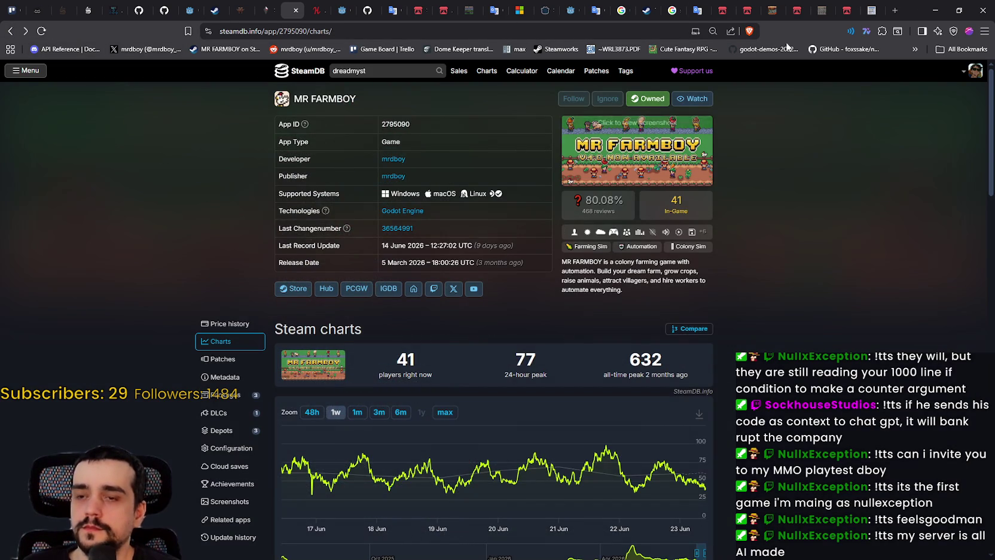
pyautogui.click(935, 10)
pyautogui.click(879, 5)
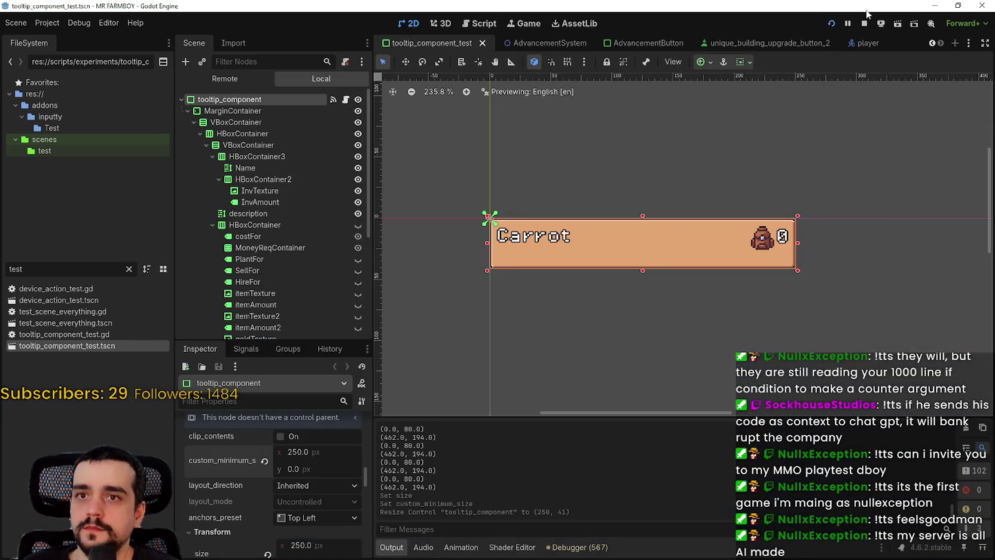
# - Save the tooltip scene and bring up its script at the edge-offset lines
pyautogui.scroll(1, 731, 293)
pyautogui.hotkey('ctrl', 's')
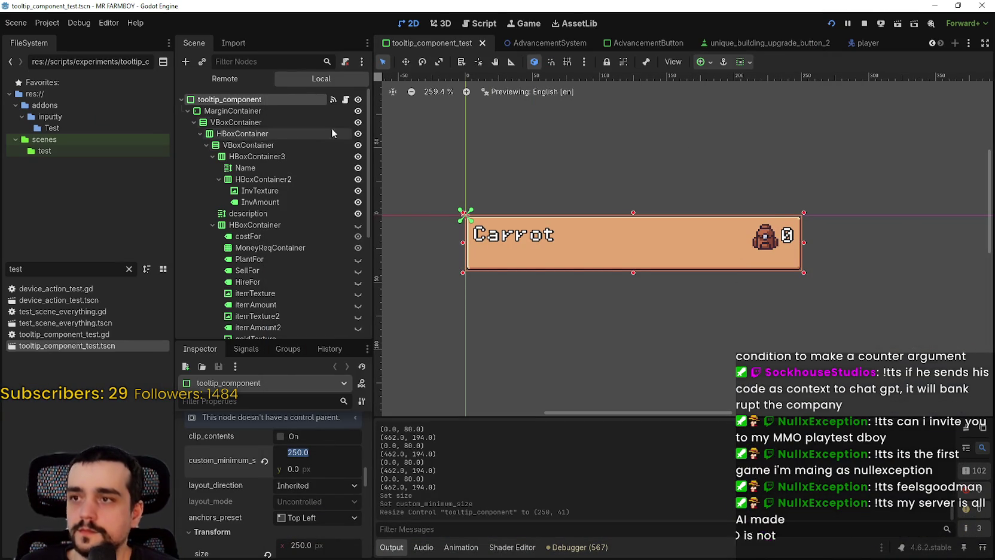
pyautogui.click(345, 99)
pyautogui.scroll(-3, 780, 329)
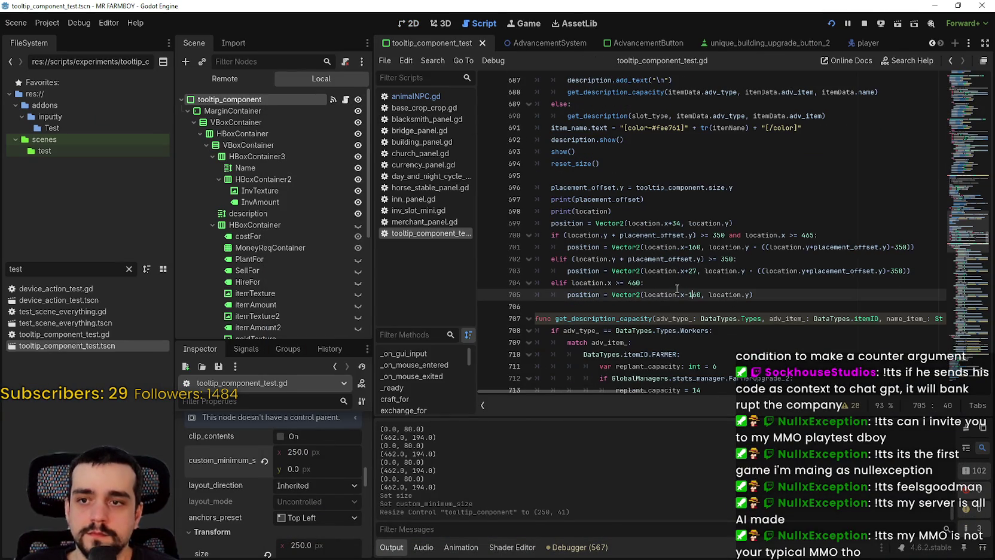
# - Replace the 160 offset on line 705 with 250, save, and reposition the Haven and Hearth image window
pyautogui.doubleClick(694, 294)
pyautogui.write('250.0')
pyautogui.hotkey('ctrl', 's')
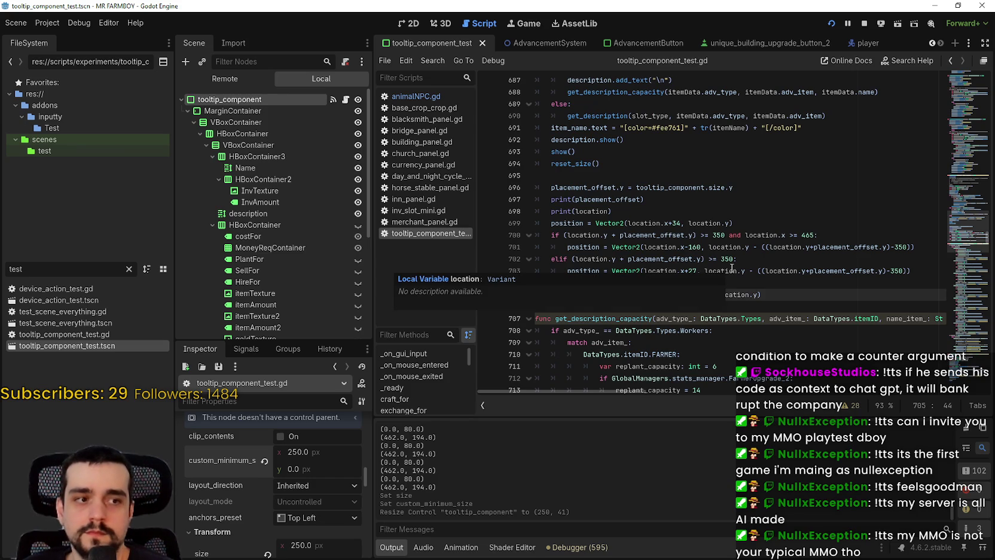
pyautogui.press('BackSpace')
pyautogui.press('BackSpace')
pyautogui.hotkey('ctrl', 's')
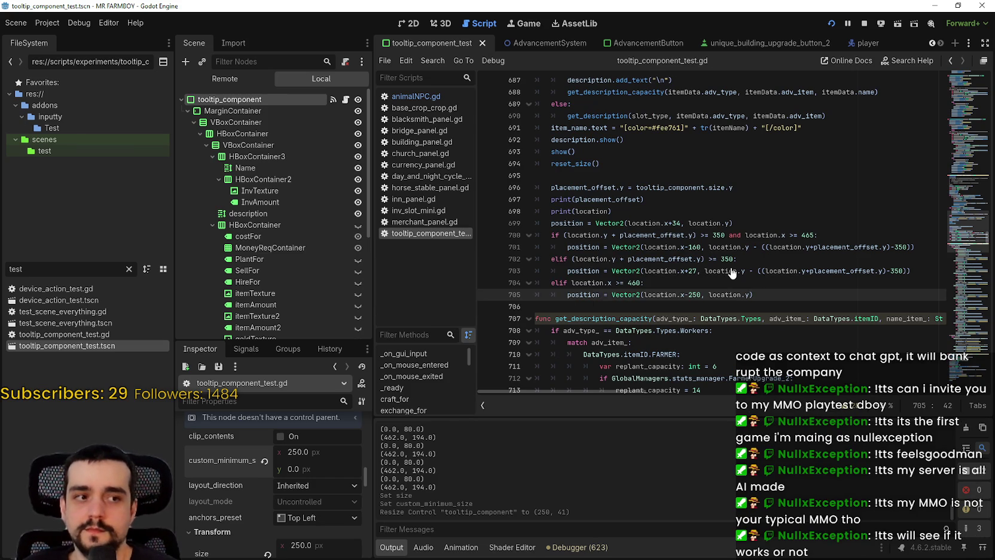
pyautogui.click(724, 280)
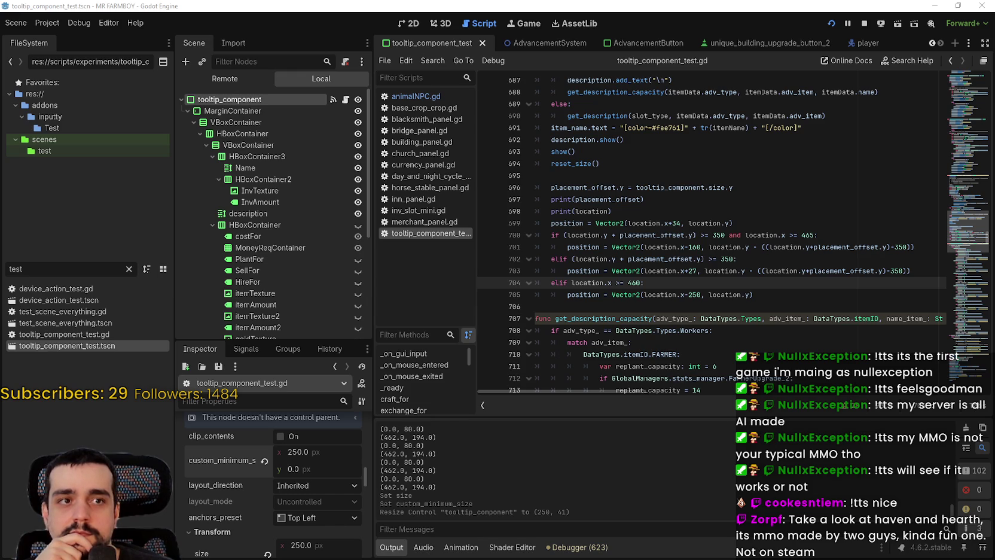
pyautogui.moveTo(224, 84); pyautogui.dragTo(427, 62)
pyautogui.click(393, 192)
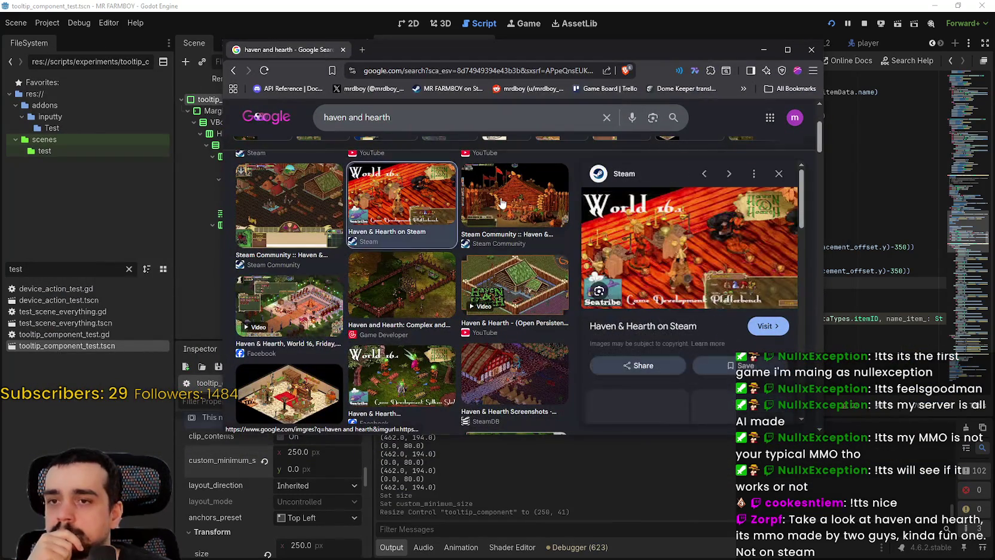
pyautogui.click(502, 197)
pyautogui.click(483, 280)
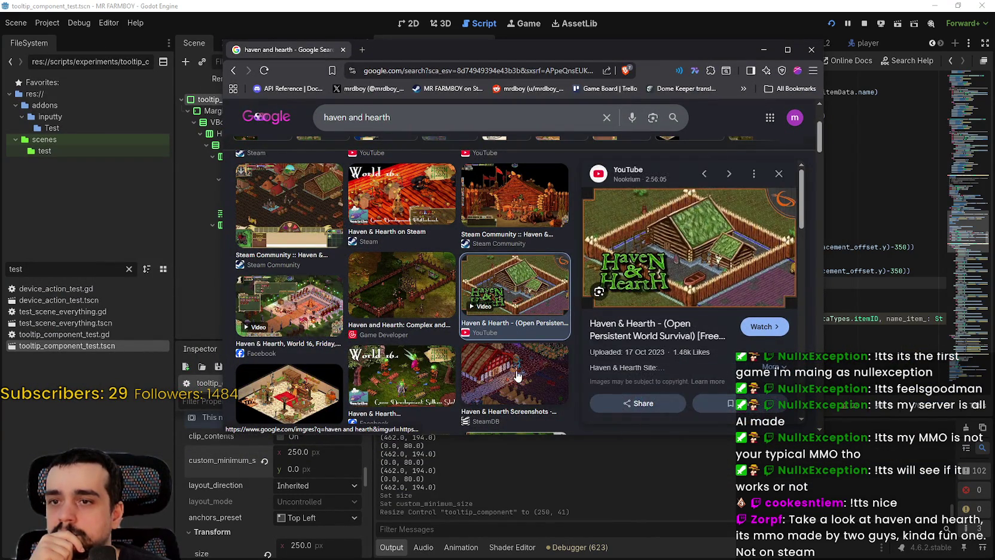
pyautogui.click(518, 376)
pyautogui.scroll(-2, 496, 355)
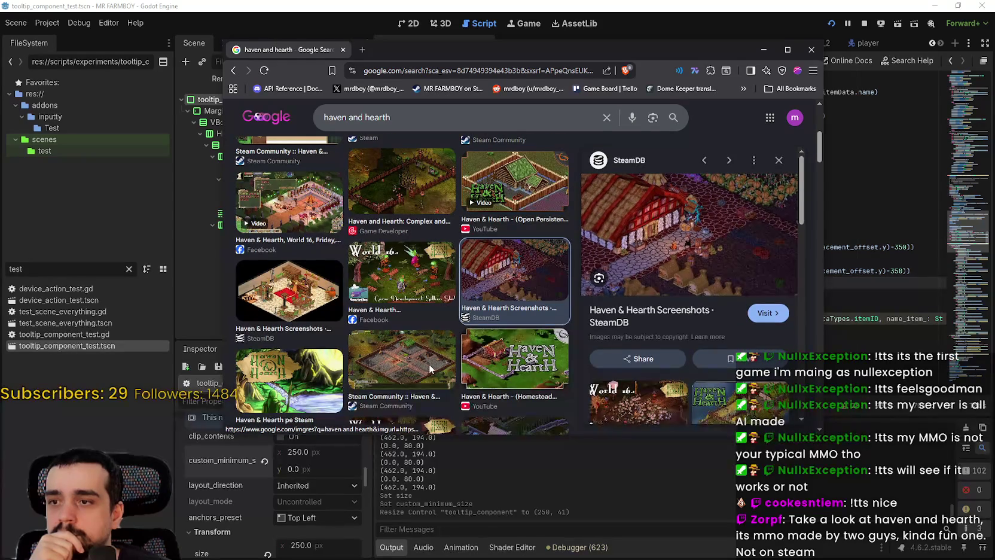
pyautogui.click(444, 360)
pyautogui.scroll(-3, 493, 334)
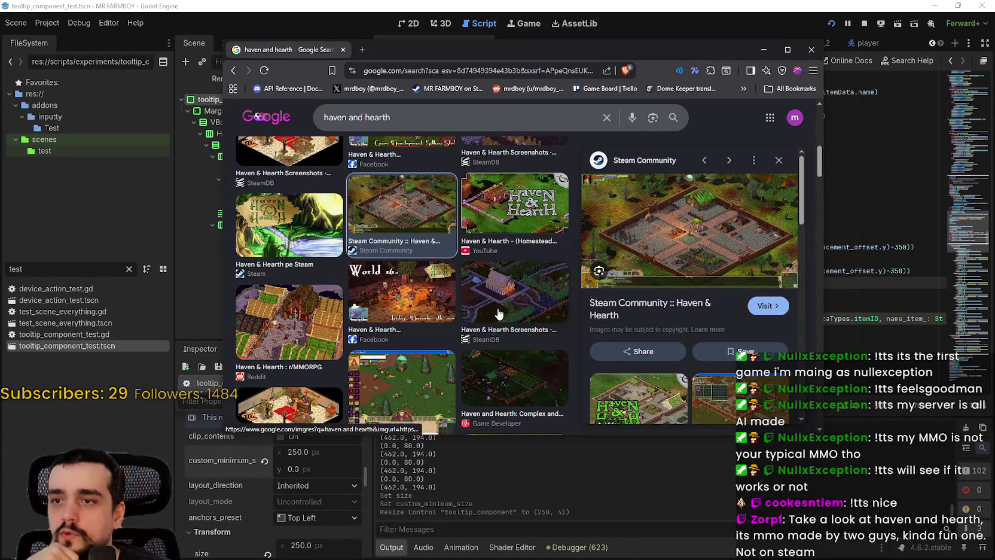
pyautogui.click(496, 317)
pyautogui.click(434, 387)
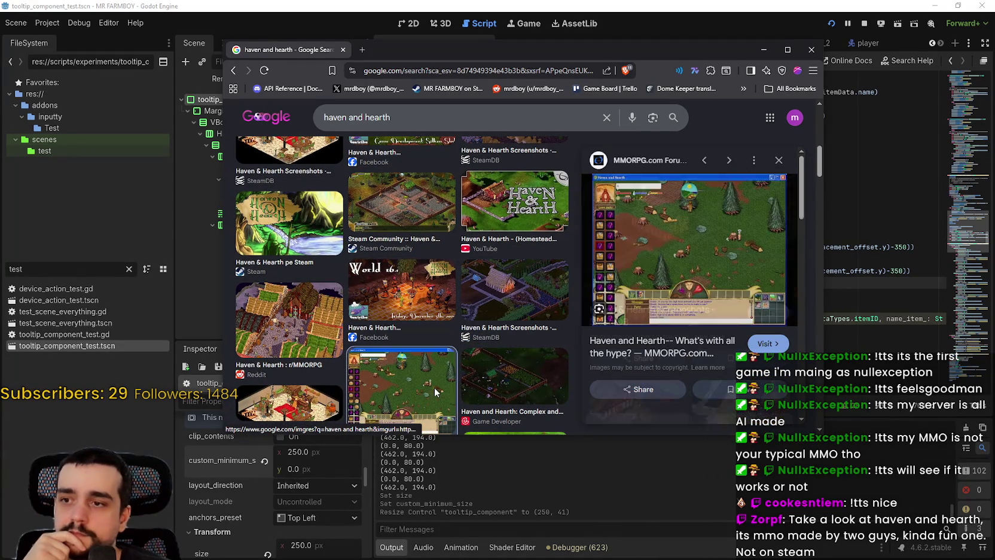
pyautogui.click(319, 314)
pyautogui.scroll(-5, 406, 306)
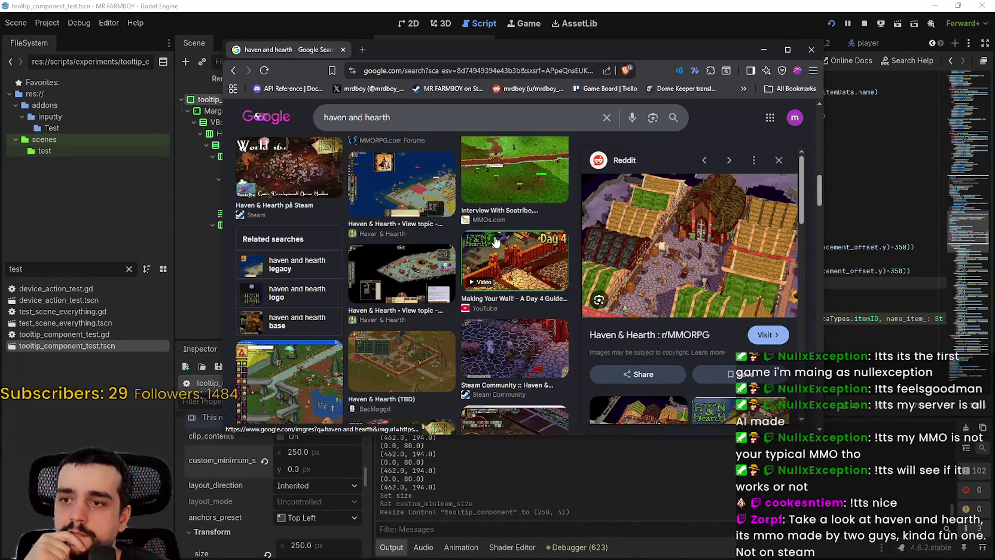
pyautogui.click(511, 280)
pyautogui.click(523, 364)
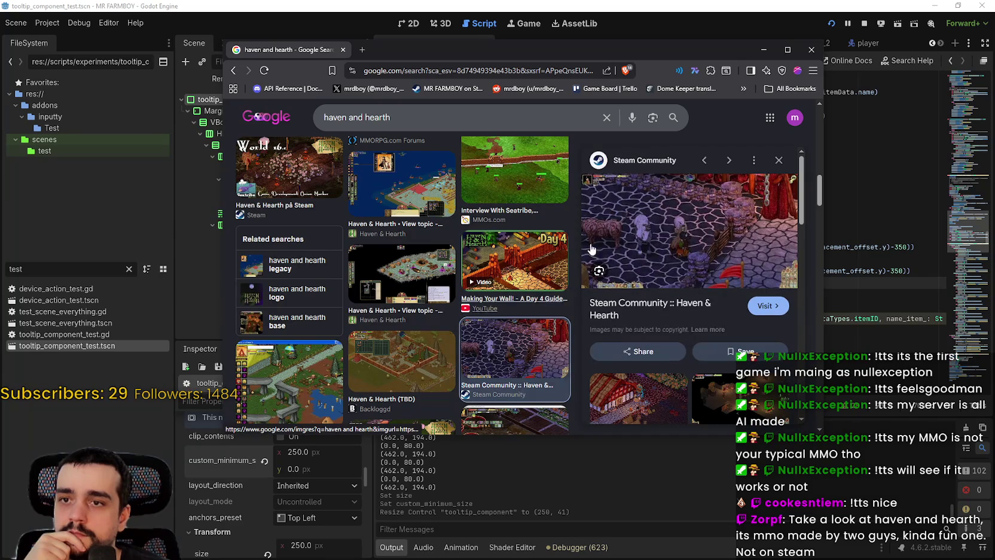
pyautogui.click(820, 55)
pyautogui.click(611, 304)
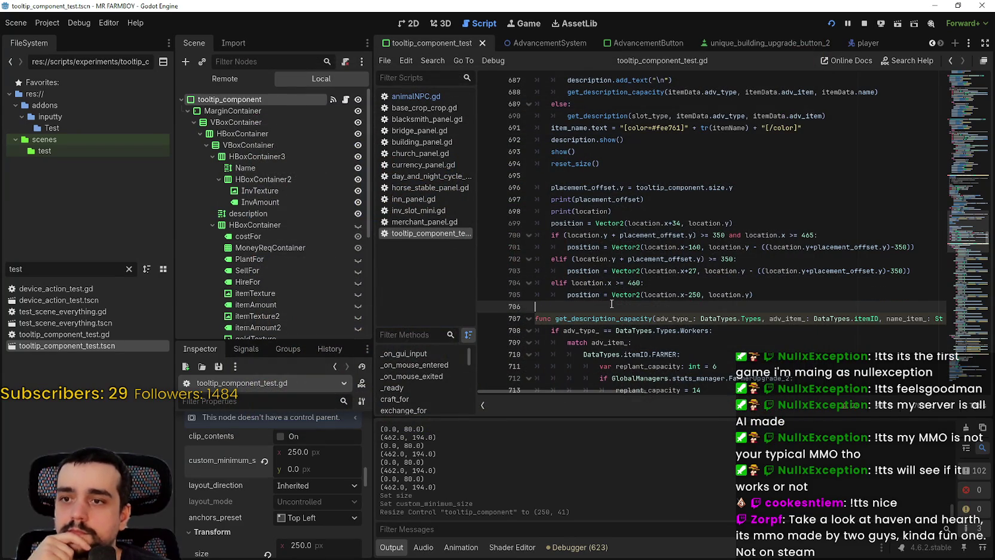
pyautogui.hotkey('alt', 'Tab')
pyautogui.moveTo(748, 274)
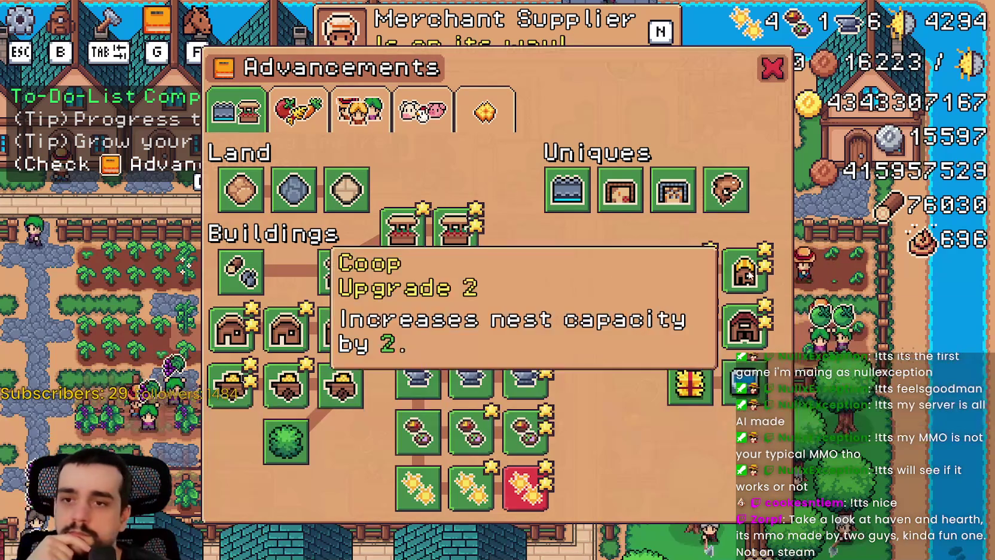
pyautogui.moveTo(692, 280)
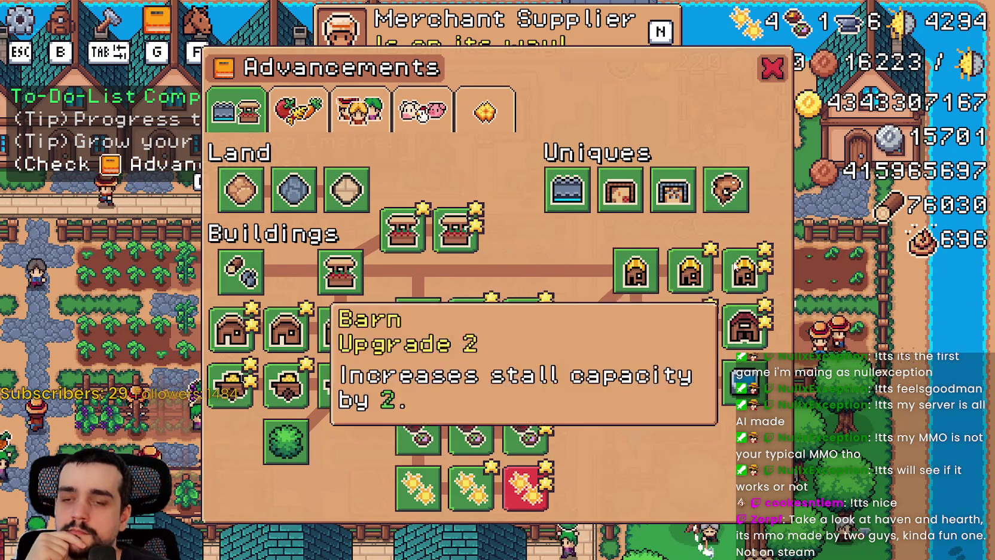
pyautogui.moveTo(723, 202)
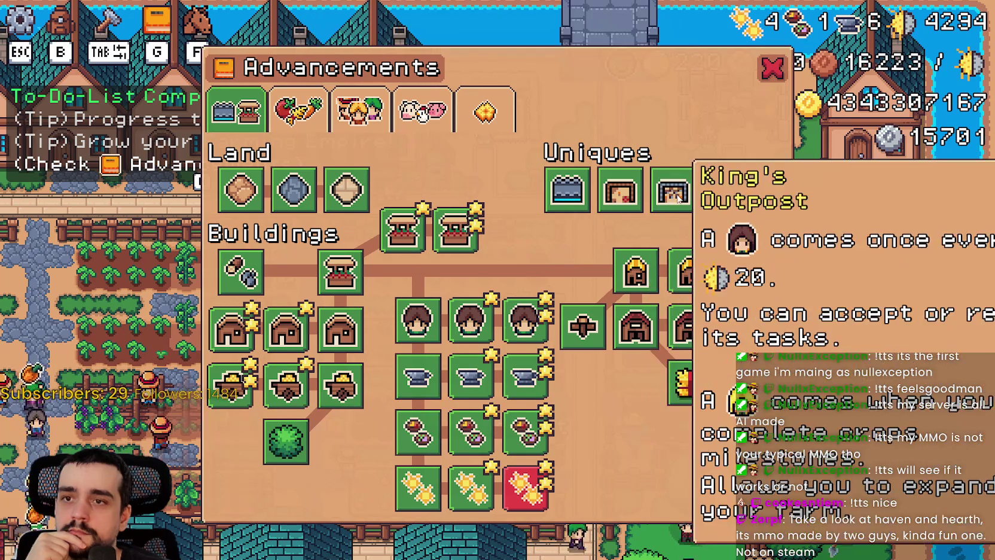
pyautogui.moveTo(603, 204)
pyautogui.moveTo(740, 188)
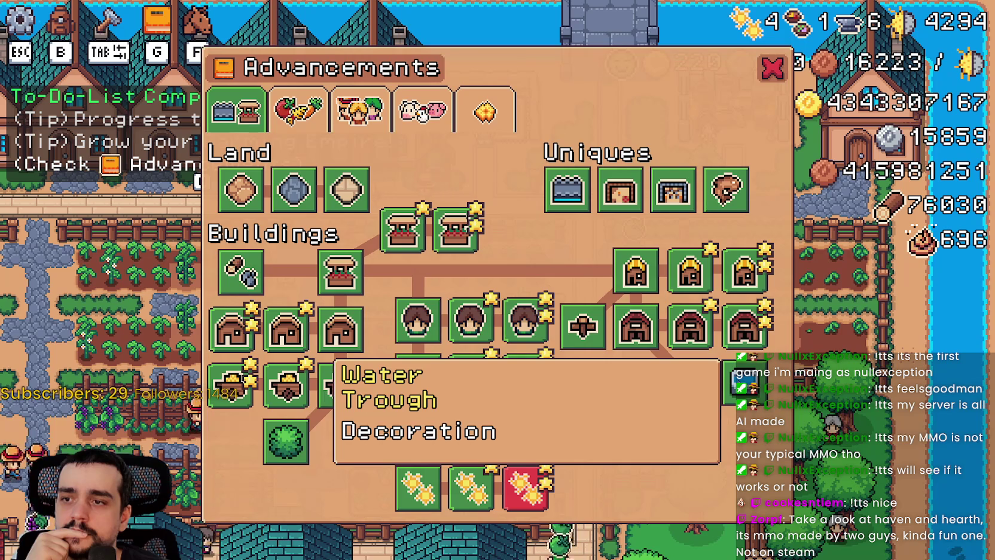
pyautogui.moveTo(692, 329)
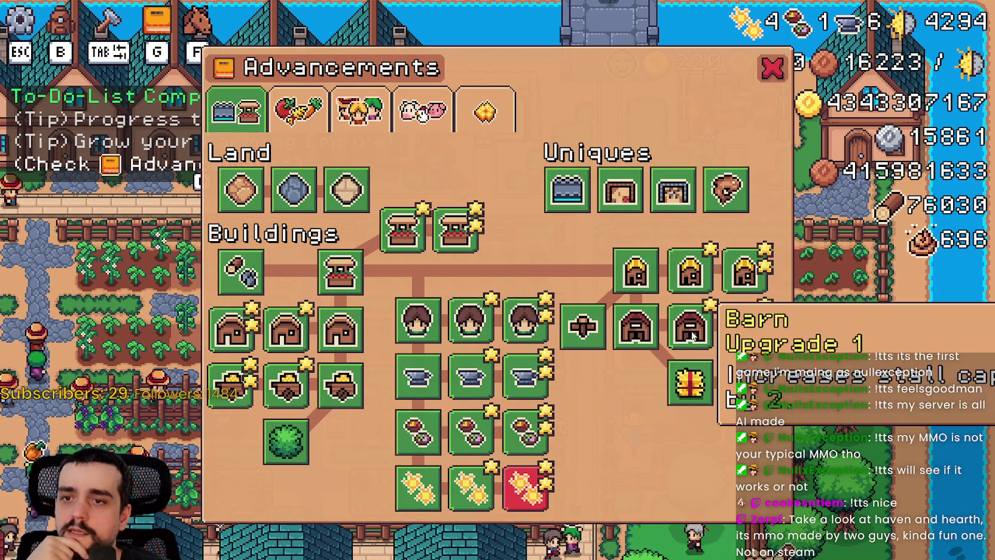
pyautogui.moveTo(651, 280)
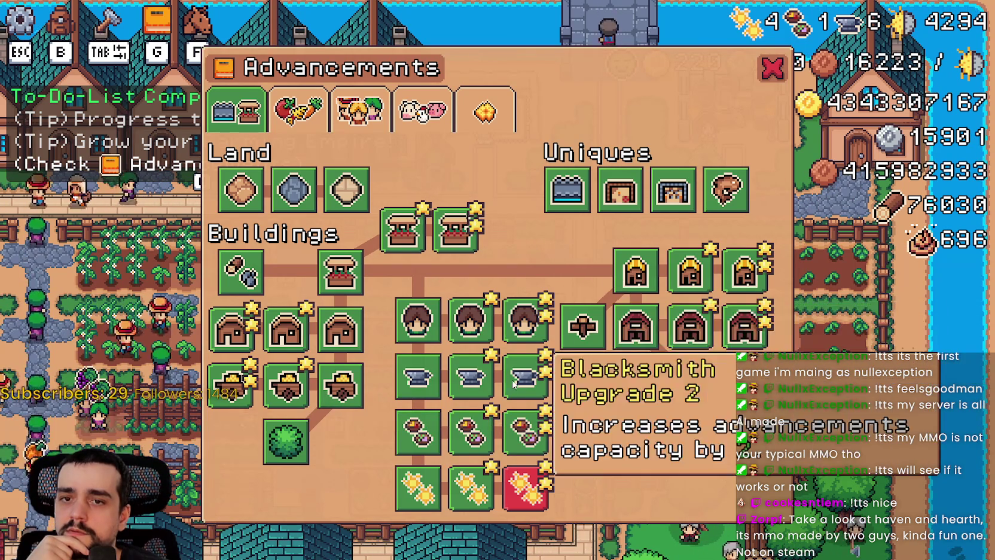
pyautogui.moveTo(573, 347)
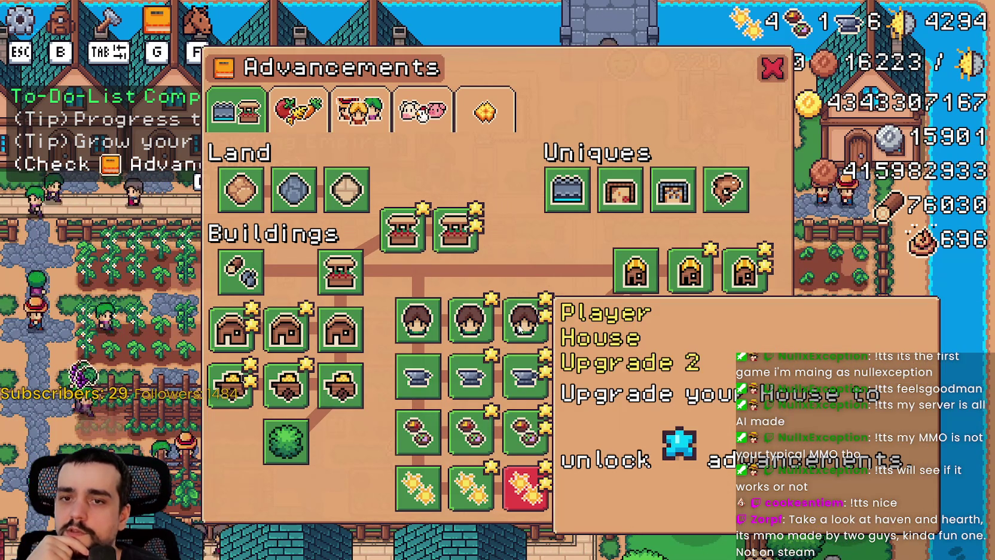
pyautogui.moveTo(515, 317)
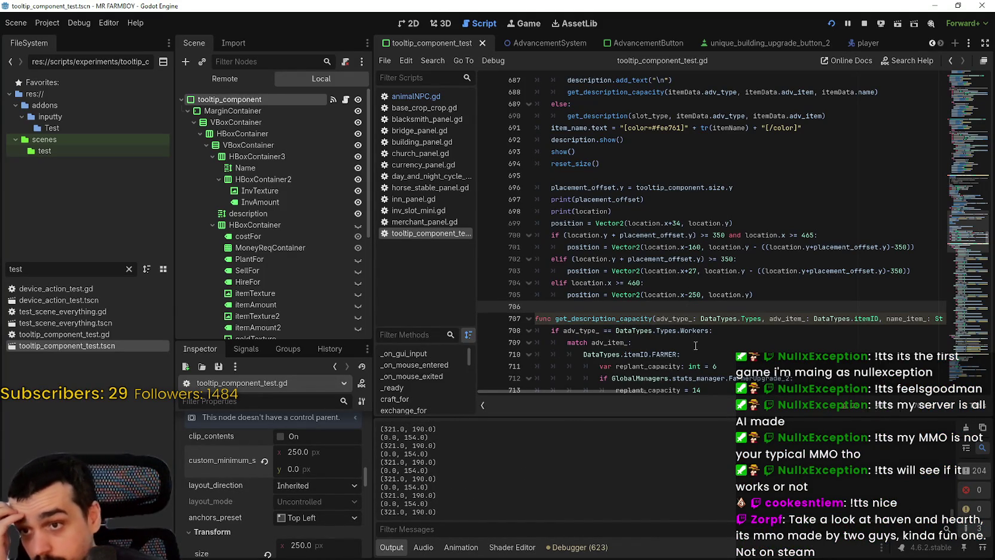
pyautogui.doubleClick(636, 283)
pyautogui.write('325')
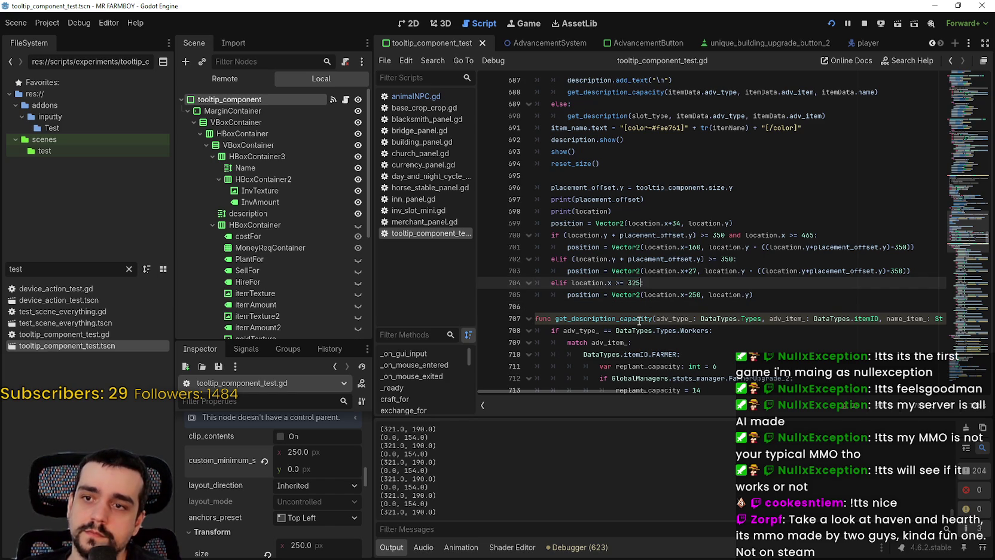
# - Save the tooltip script with the 325 threshold and launch the game to test it
pyautogui.hotkey('ctrl', 's')
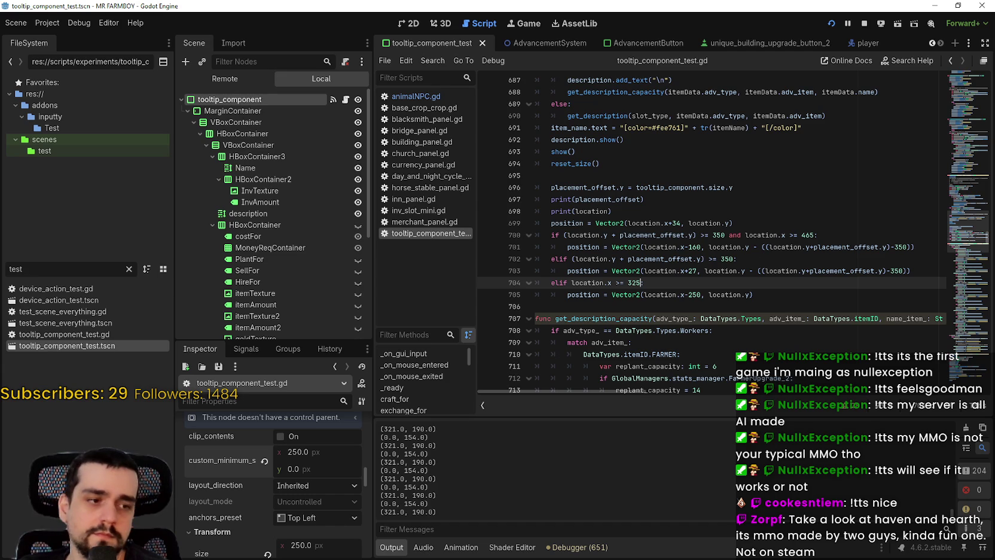
pyautogui.hotkey('alt', 'Tab')
# - Check that right-side Advancements tooltips open leftward, then return to the script
pyautogui.moveTo(524, 376)
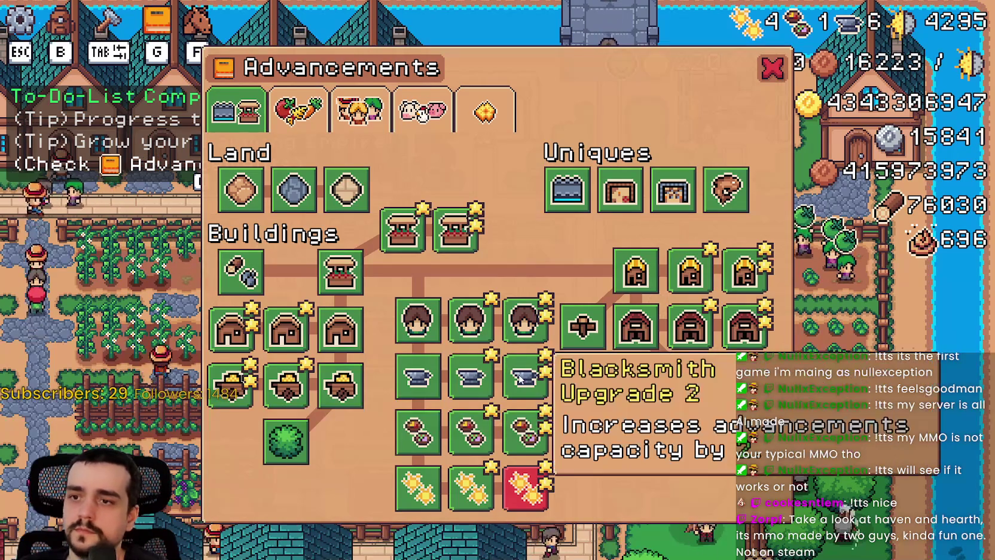
pyautogui.moveTo(585, 328)
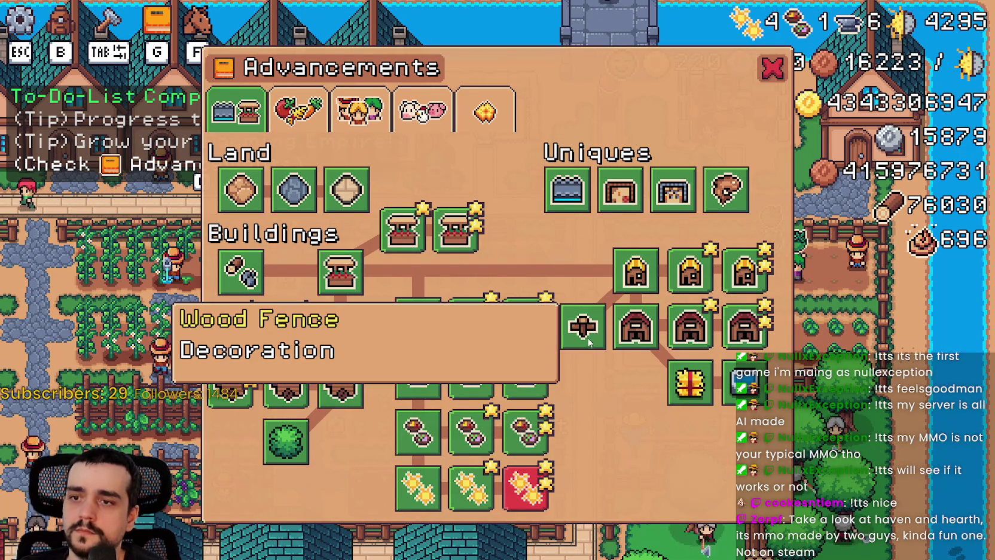
pyautogui.moveTo(627, 329)
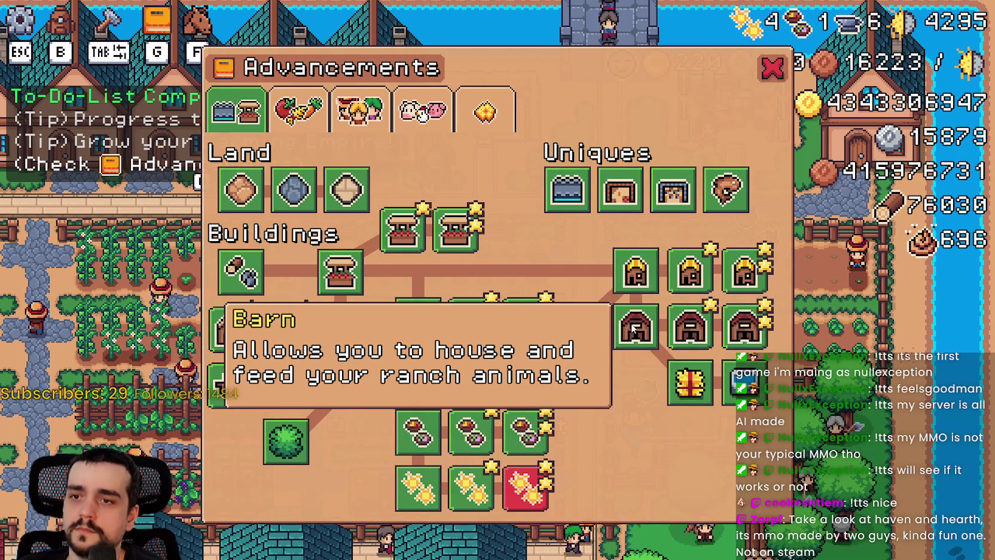
pyautogui.hotkey('alt', 'Tab')
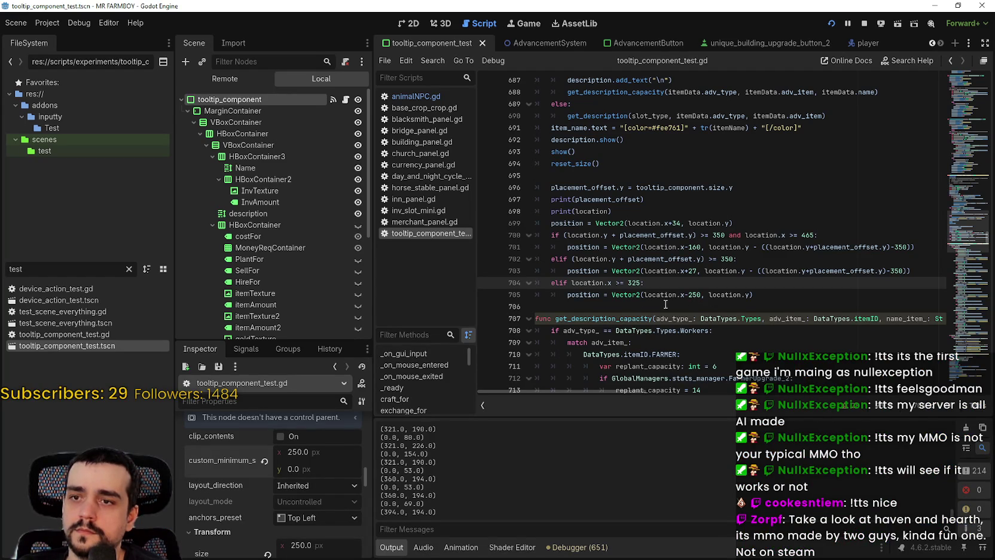
# - Add the colon after 325 on line 704, change line 705's shift to -252, and save
pyautogui.write(':')
pyautogui.doubleClick(598, 295)
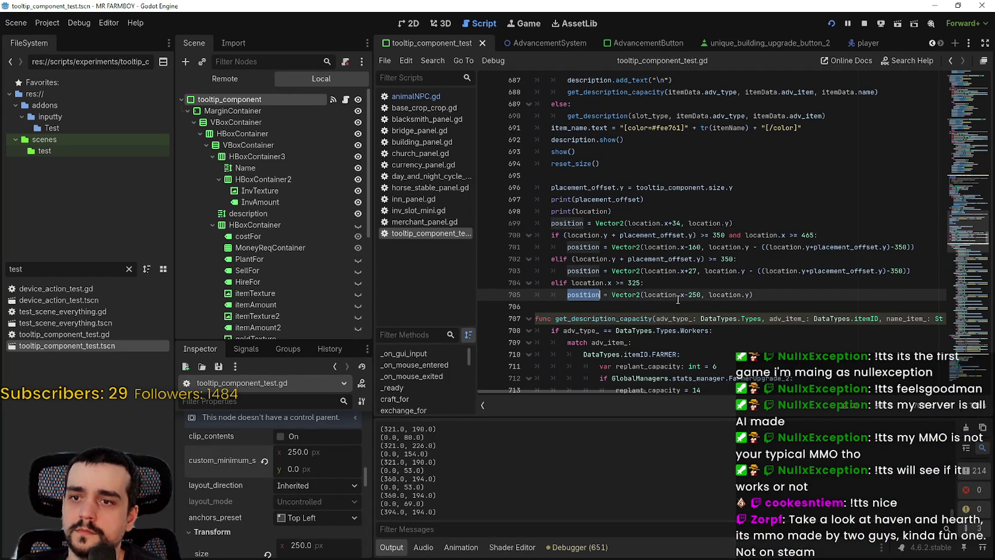
pyautogui.write('2')
pyautogui.hotkey('ctrl', 's')
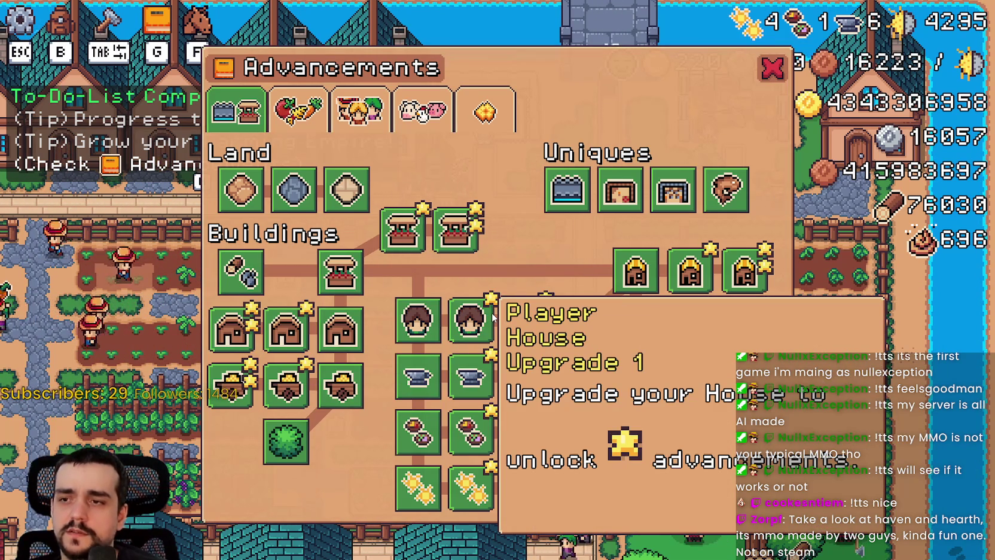
# - Buy Player House Upgrade 1 in the Advancements tree
pyautogui.click(491, 319)
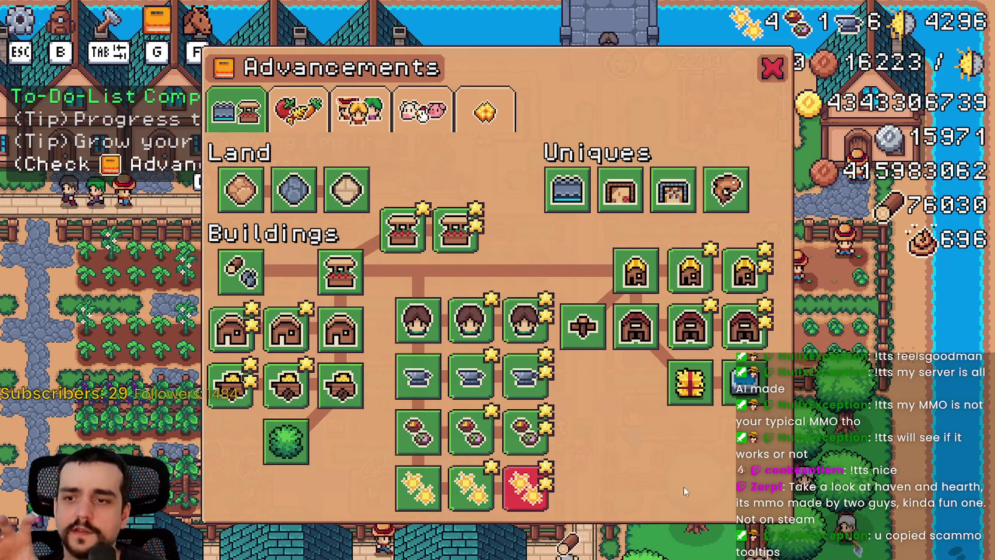
# - Check tooltip placement on the Market, Barn, Coop, Player House and King's Outpost nodes, then switch back to the script
pyautogui.moveTo(420, 235)
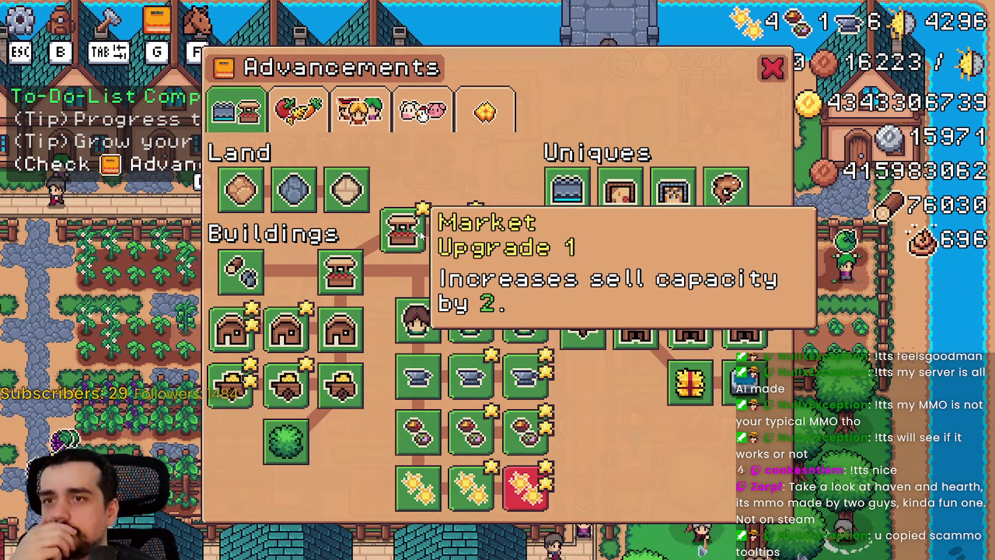
pyautogui.moveTo(673, 190)
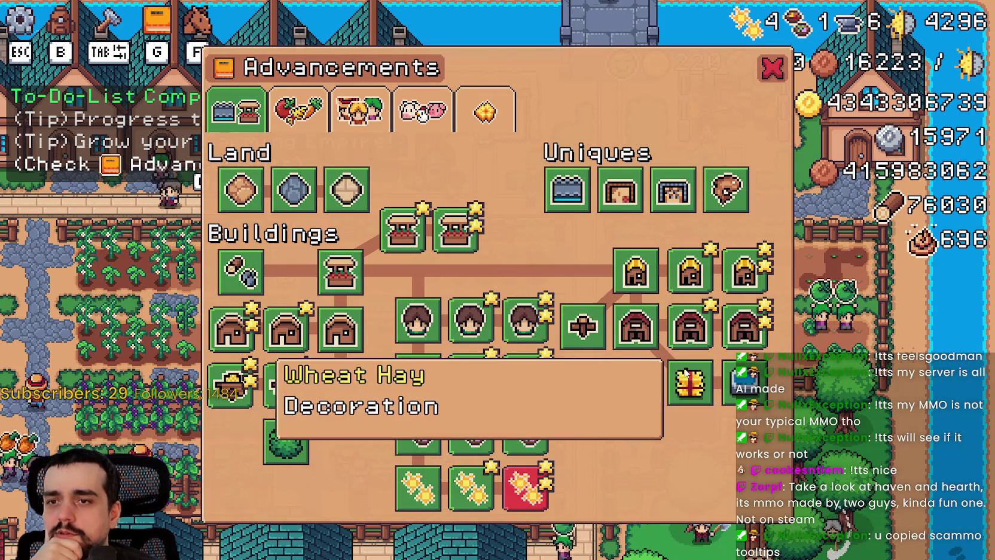
pyautogui.moveTo(683, 325)
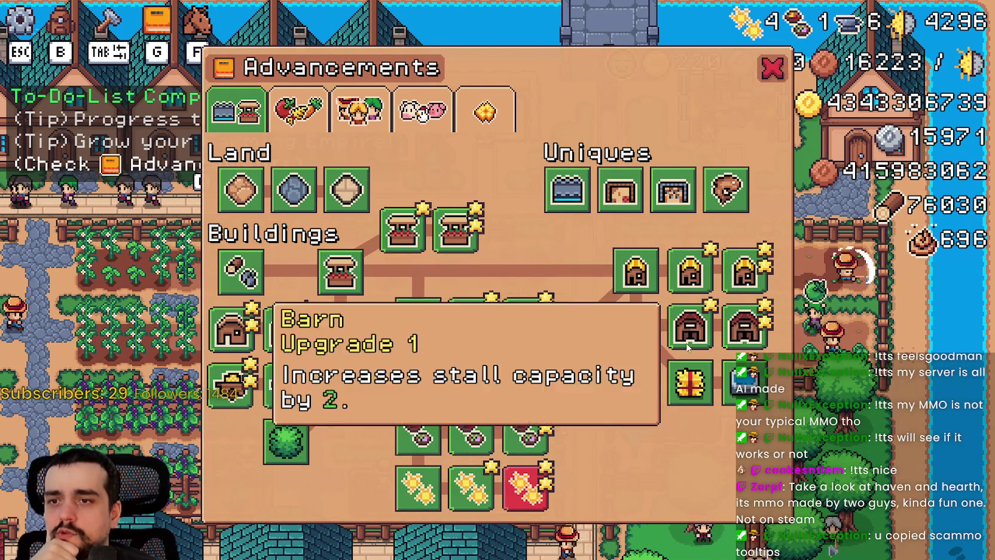
pyautogui.moveTo(727, 272)
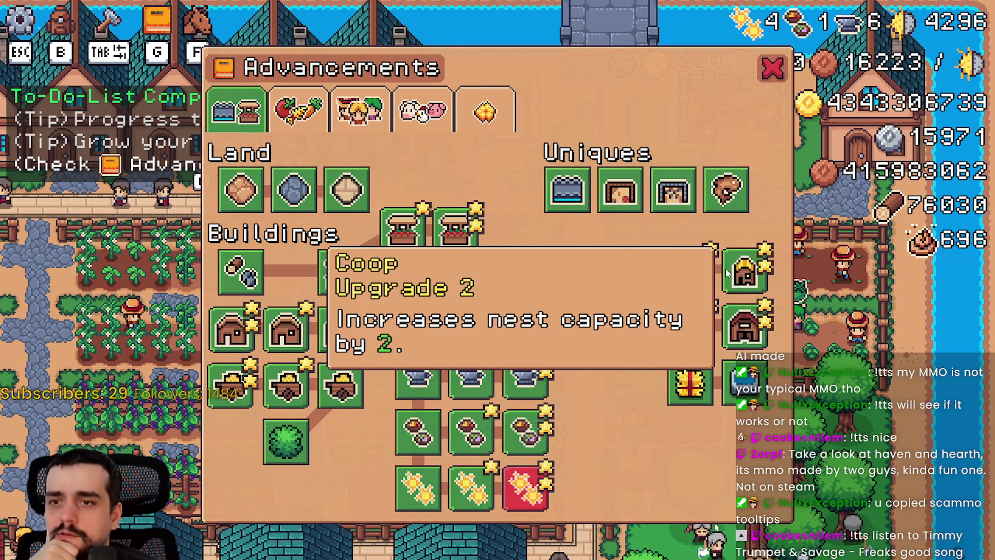
pyautogui.moveTo(423, 338)
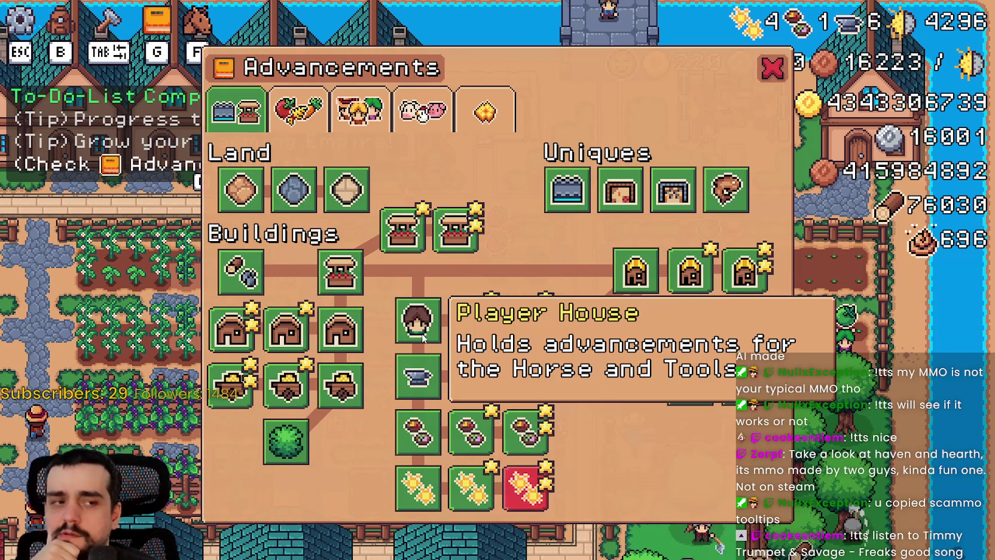
pyautogui.moveTo(479, 380)
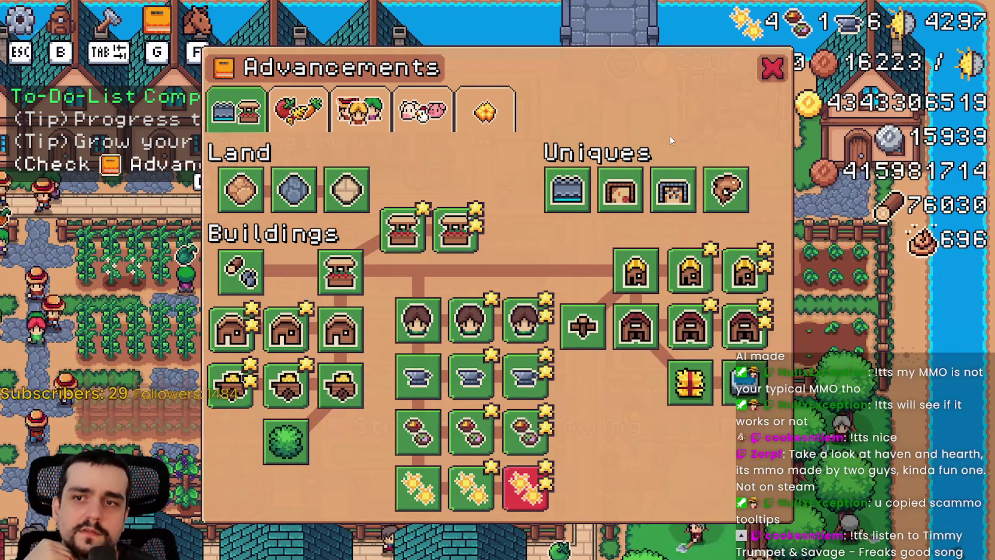
pyautogui.hotkey('alt', 'Tab')
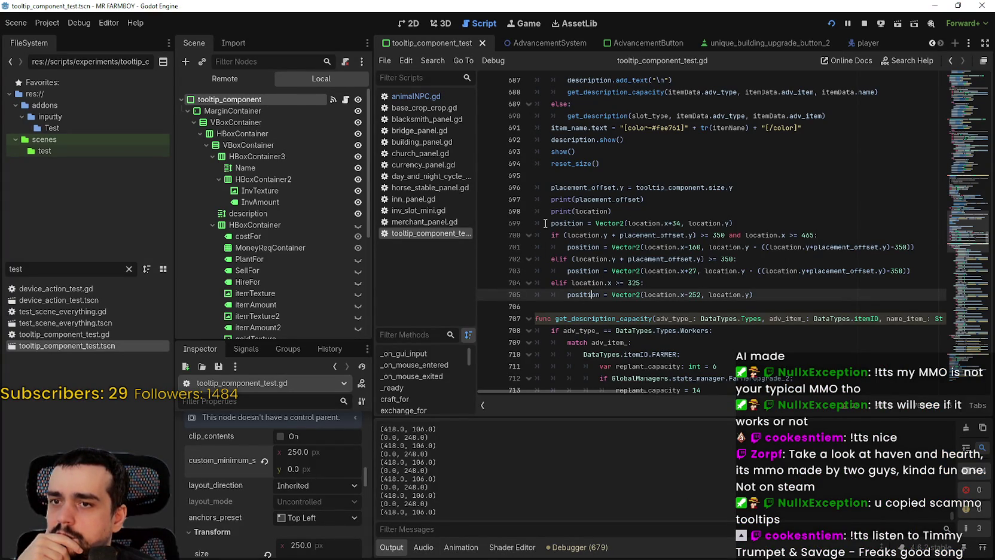
# - Set a breakpoint on line 699, trigger it by hovering a node in-game, then resume execution
pyautogui.click(485, 223)
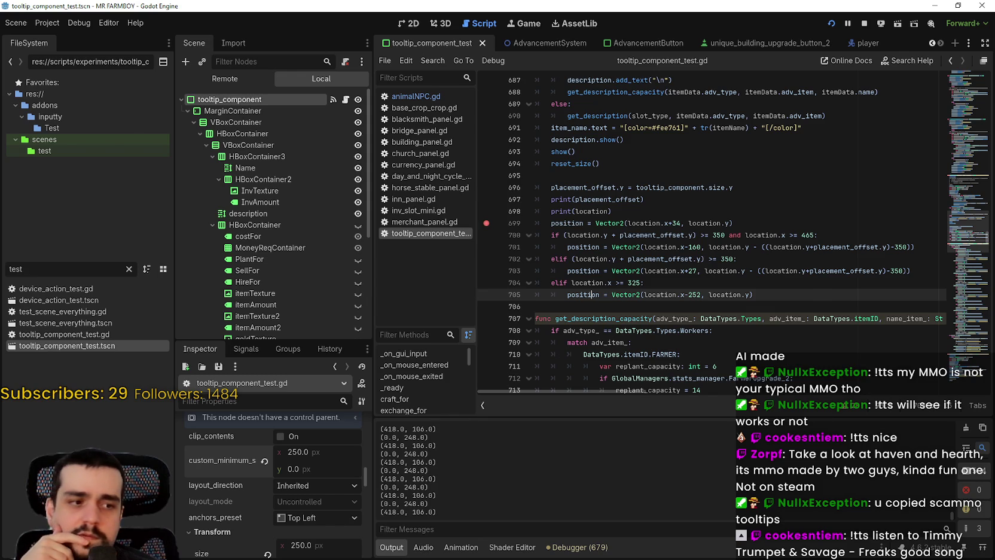
pyautogui.hotkey('alt', 'Tab')
pyautogui.moveTo(663, 143)
pyautogui.press('F12')
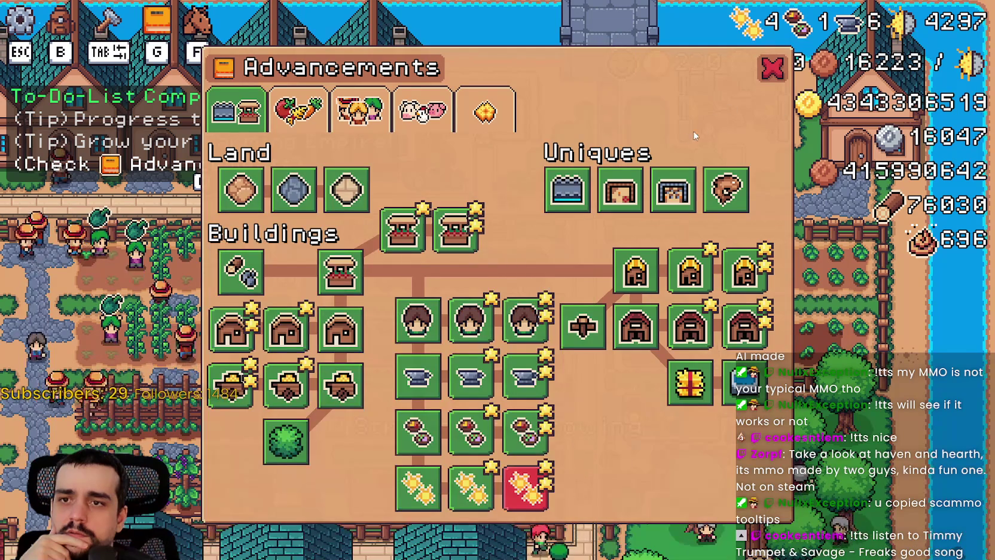
pyautogui.moveTo(683, 194)
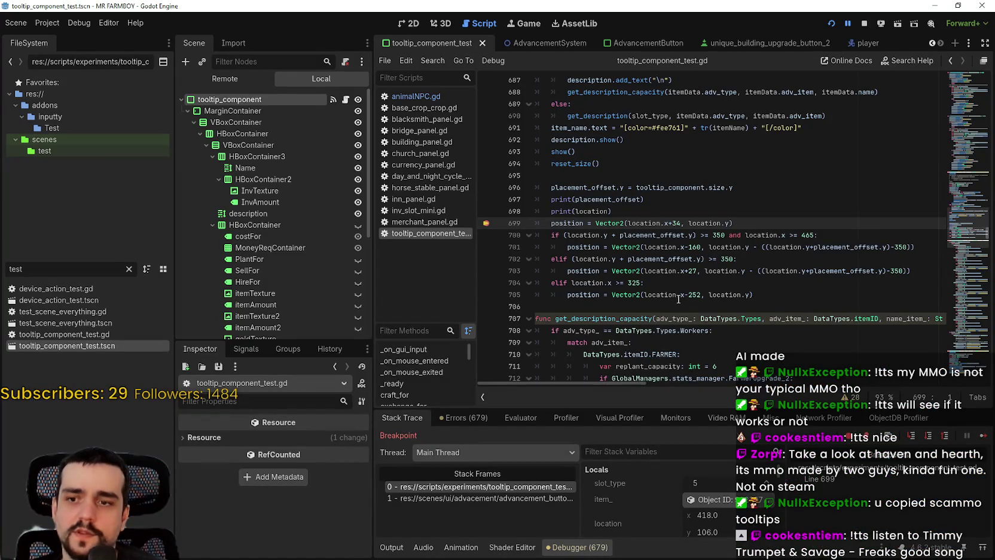
pyautogui.click(981, 439)
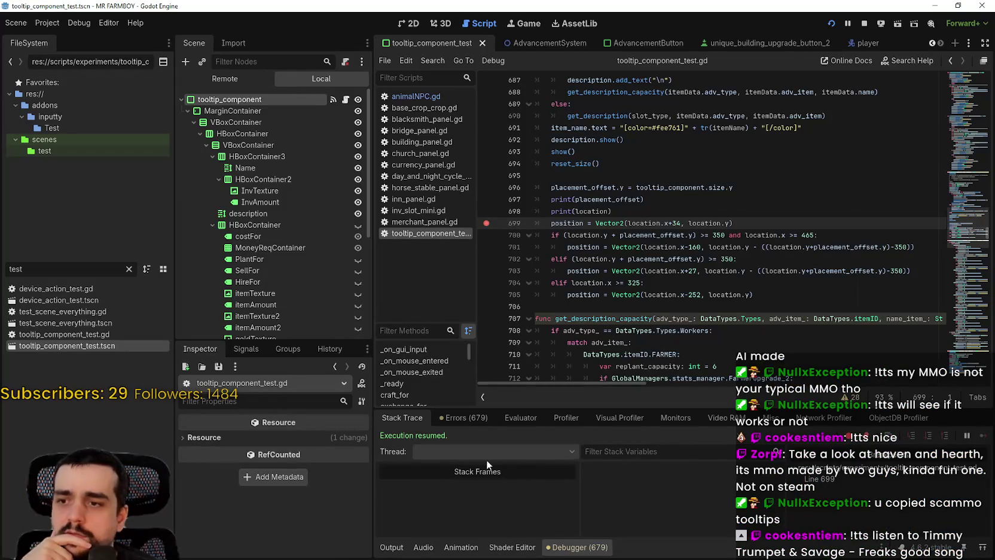
# - Review the printed tooltip location logs in Output, stop the game, and select the 325 threshold
pyautogui.click(564, 282)
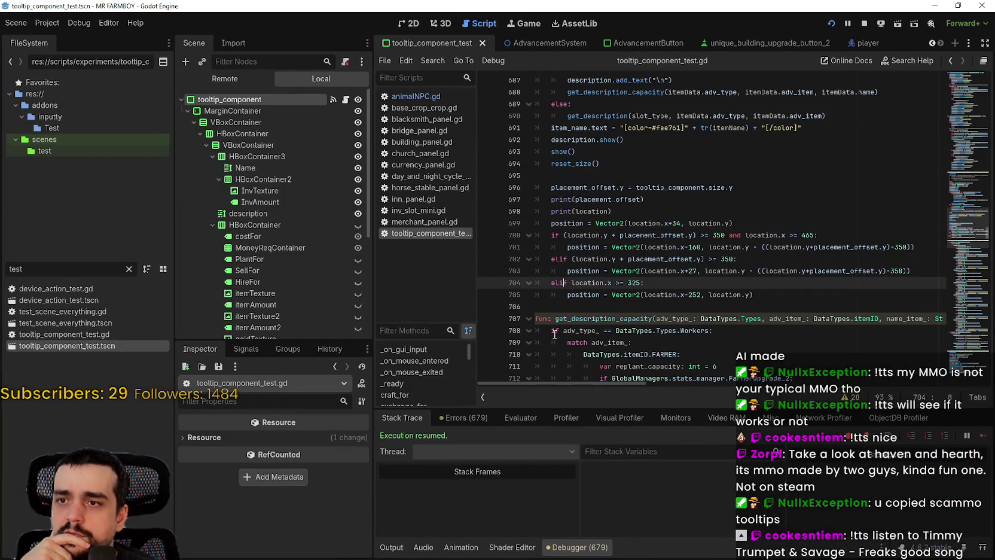
pyautogui.click(386, 549)
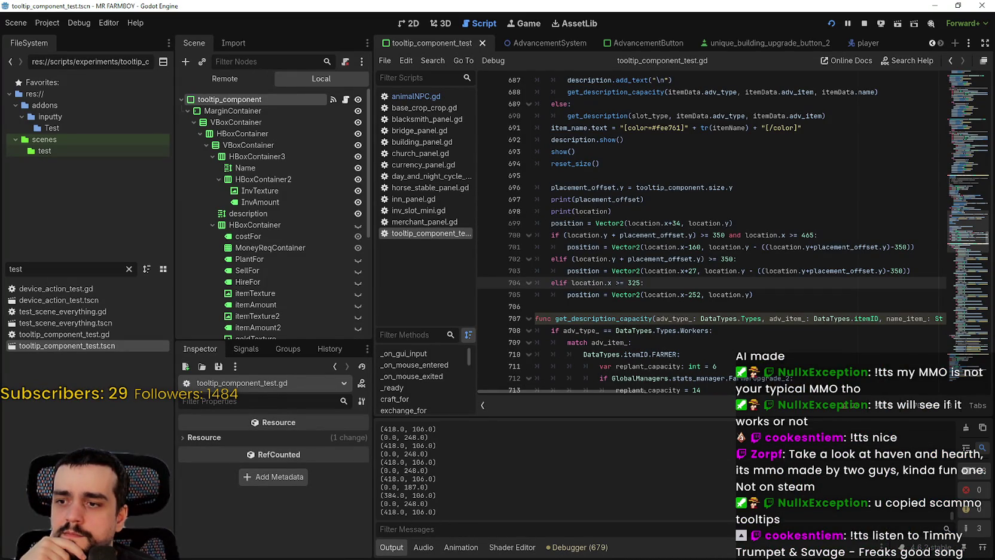
pyautogui.press('F12')
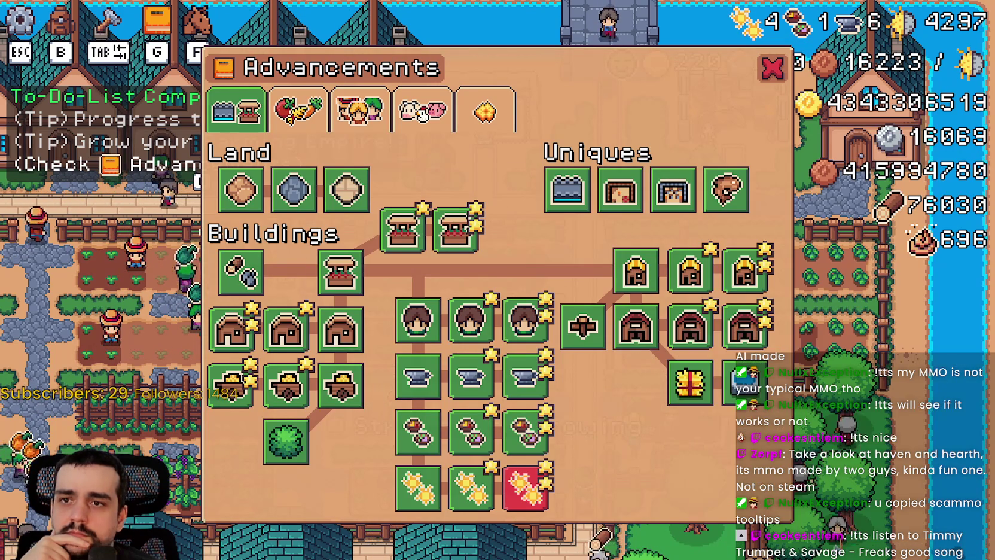
pyautogui.press('F8')
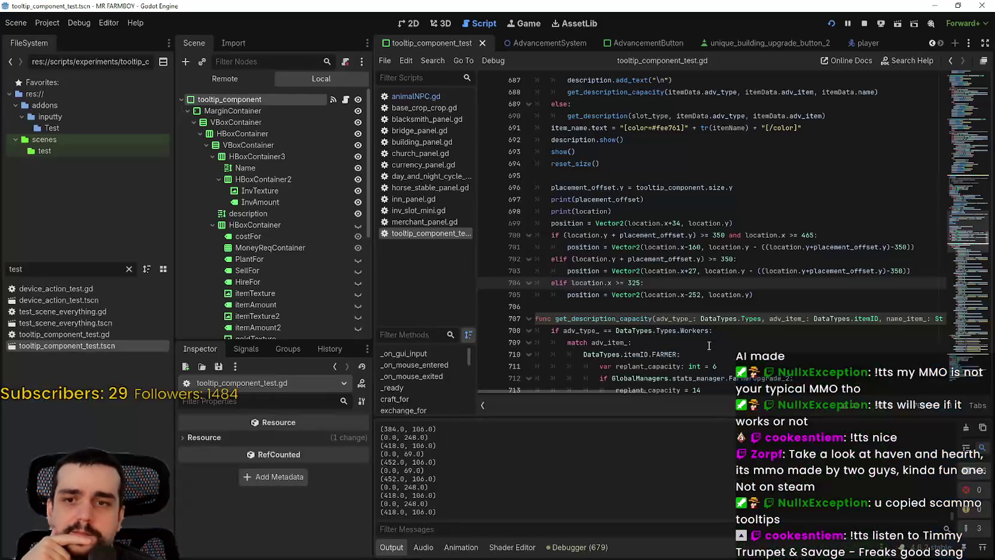
pyautogui.click(729, 306)
pyautogui.click(632, 282)
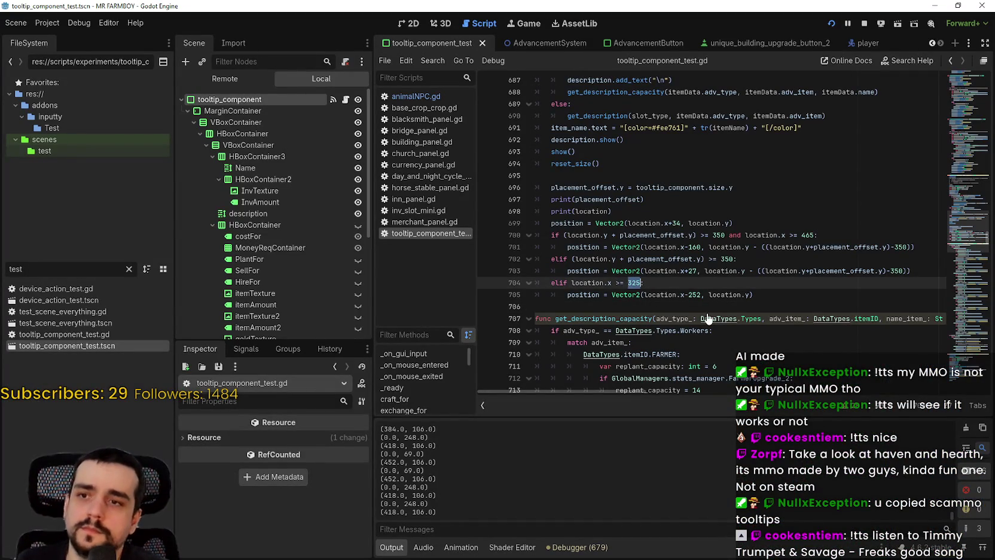
# - Change line 701's offset from 160 to 252 and line 703's from 27 to 34, then save
pyautogui.doubleClick(694, 248)
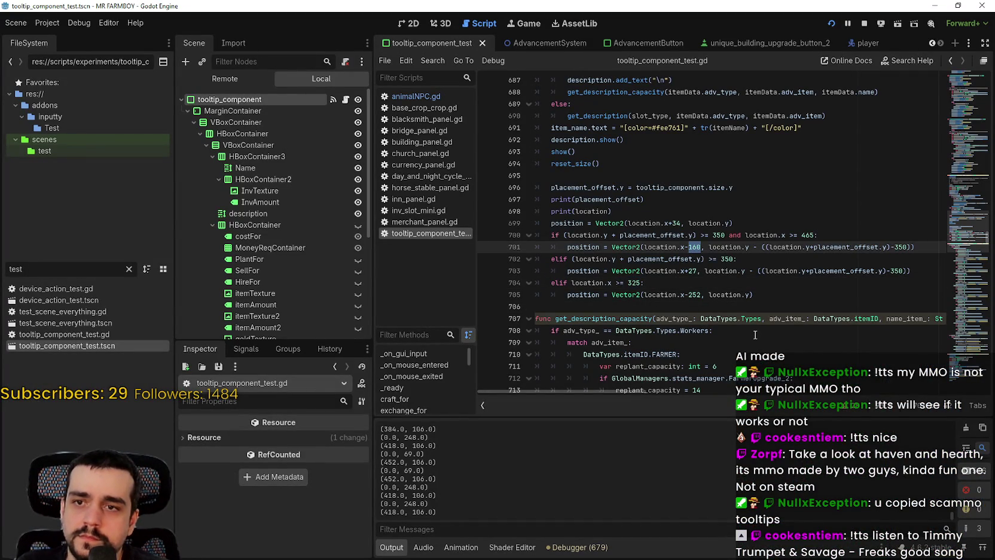
pyautogui.doubleClick(694, 295)
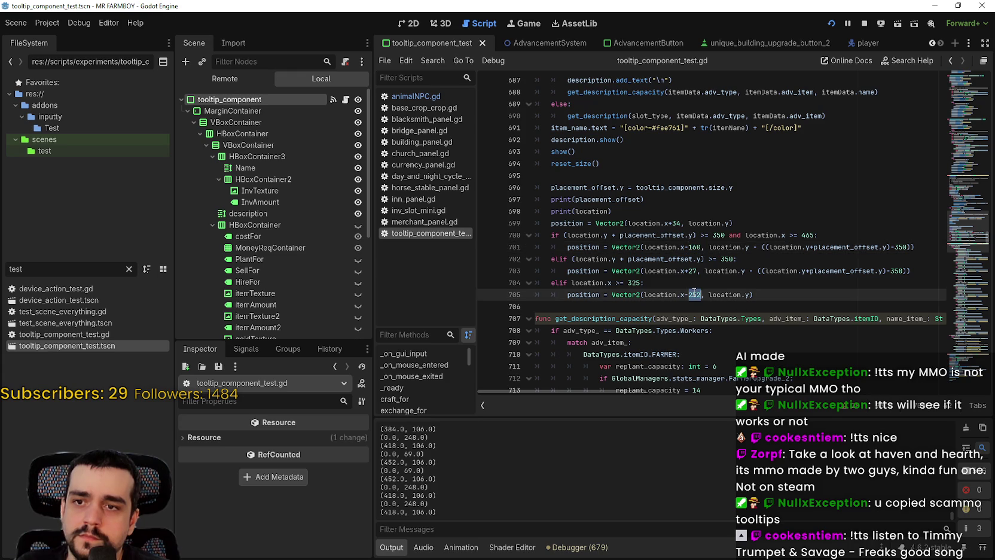
pyautogui.doubleClick(695, 248)
pyautogui.write('252')
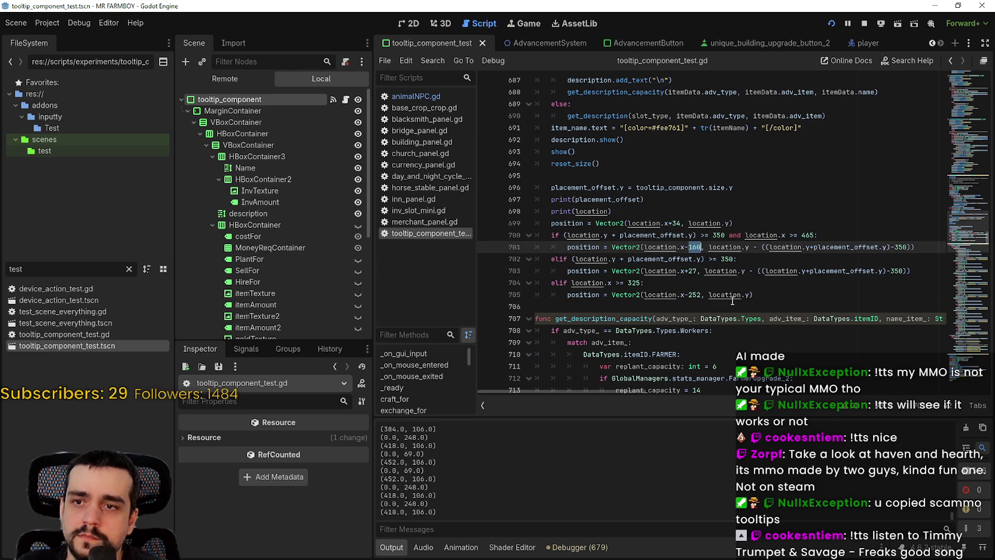
pyautogui.doubleClick(676, 223)
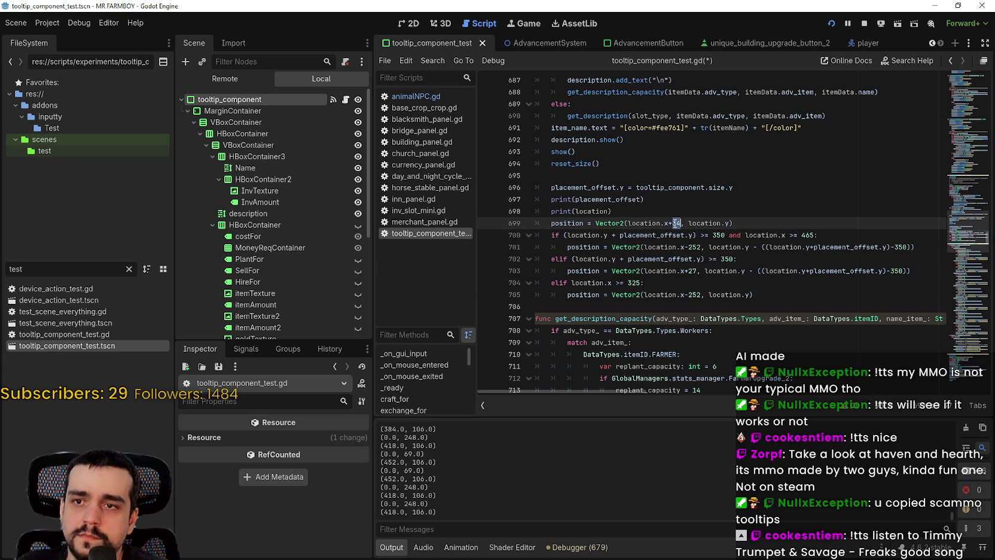
pyautogui.doubleClick(693, 271)
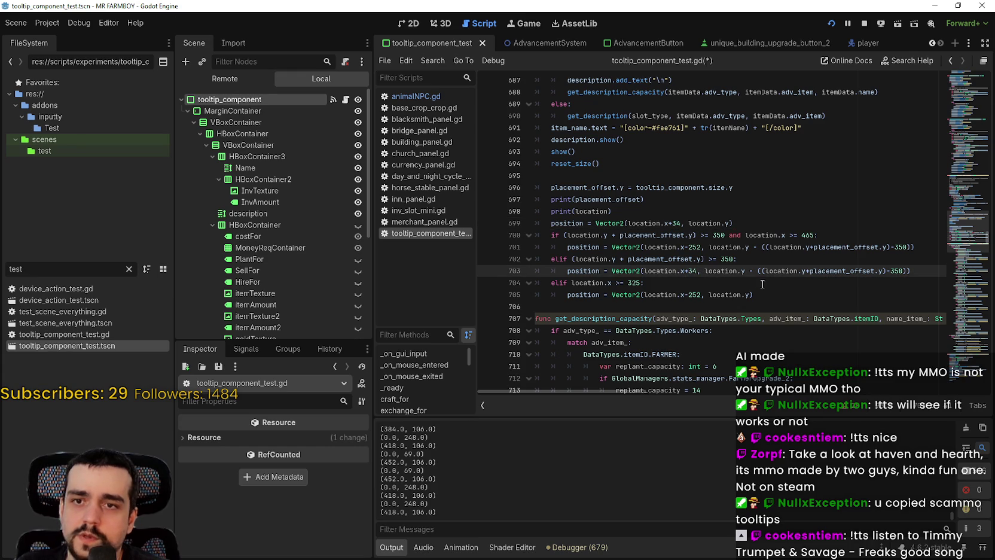
pyautogui.click(788, 260)
pyautogui.hotkey('ctrl', 's')
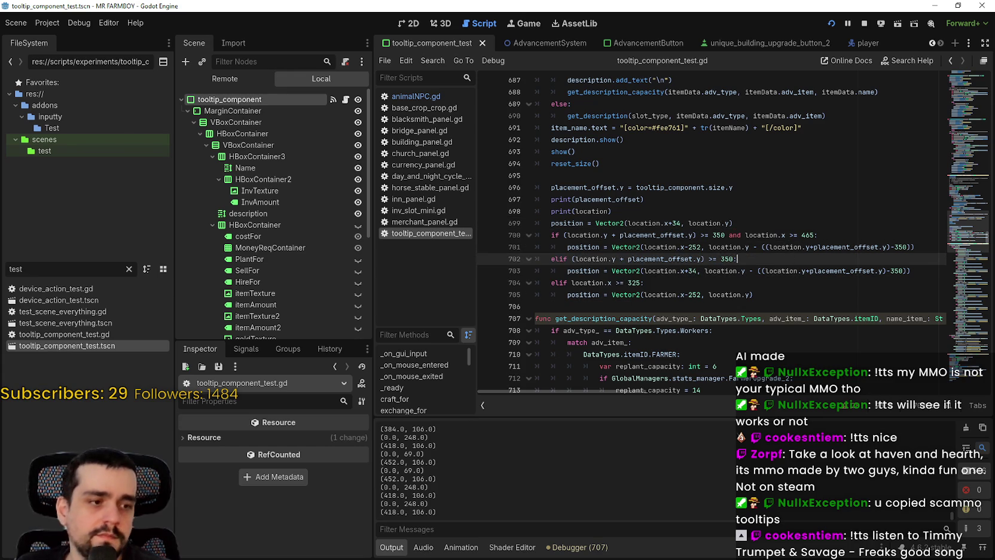
pyautogui.hotkey('alt', 'Tab')
# - Recheck the King's Outpost and other Advancements tooltips, then return to tooltip_component_test.gd
pyautogui.moveTo(681, 192)
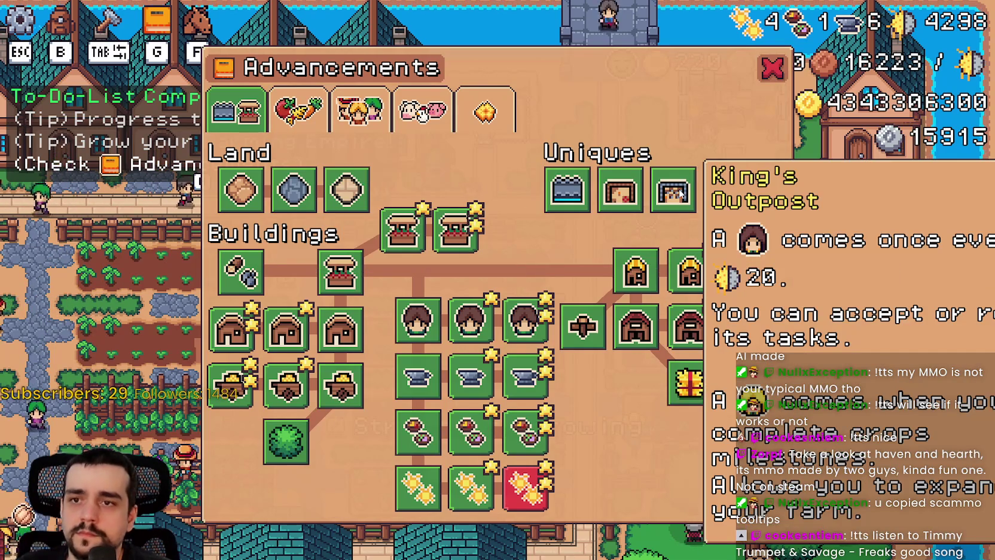
pyautogui.moveTo(566, 182)
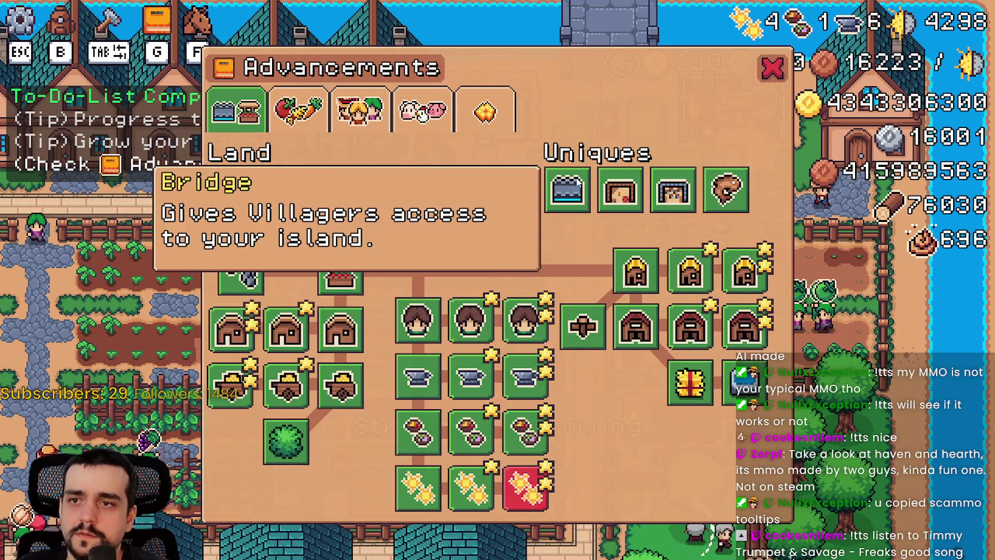
pyautogui.moveTo(544, 464)
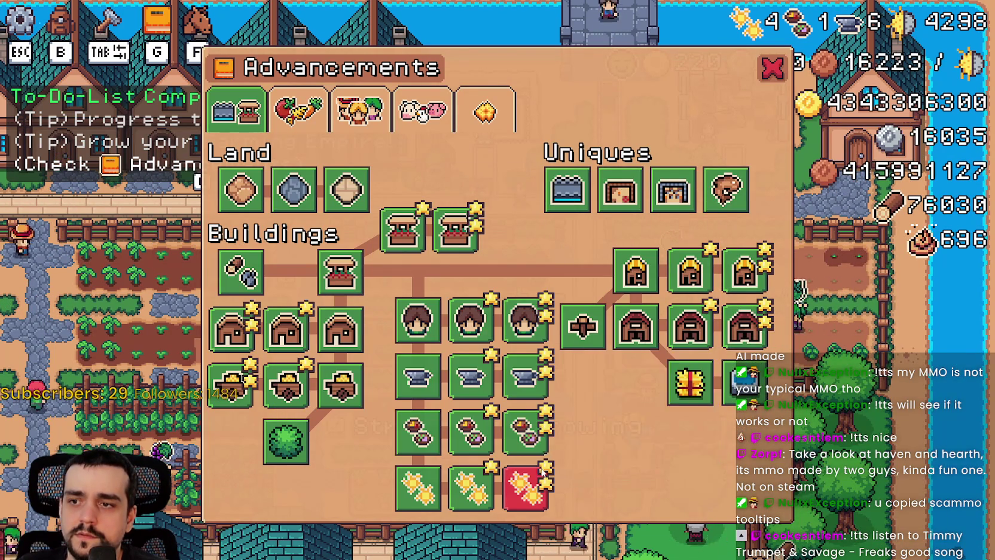
pyautogui.moveTo(460, 443)
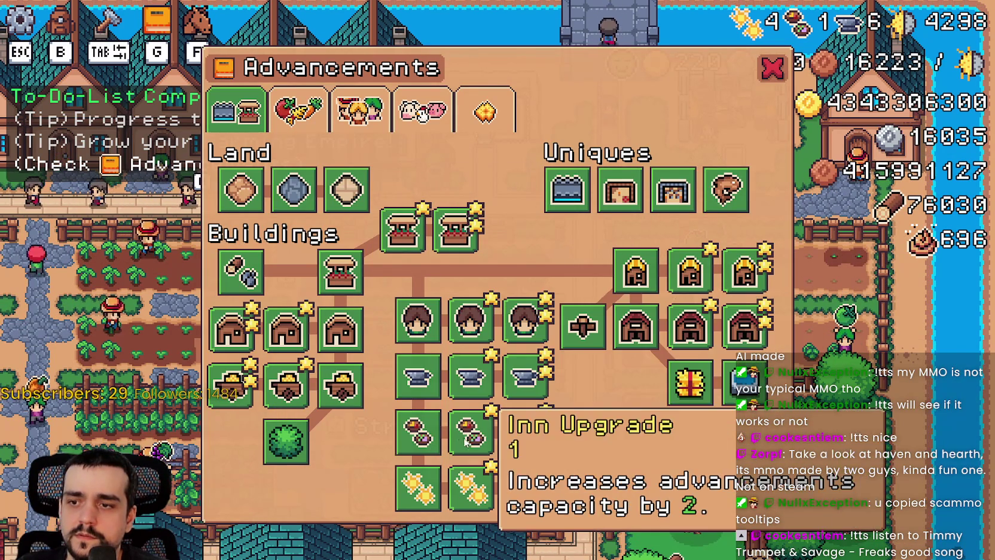
pyautogui.moveTo(543, 388)
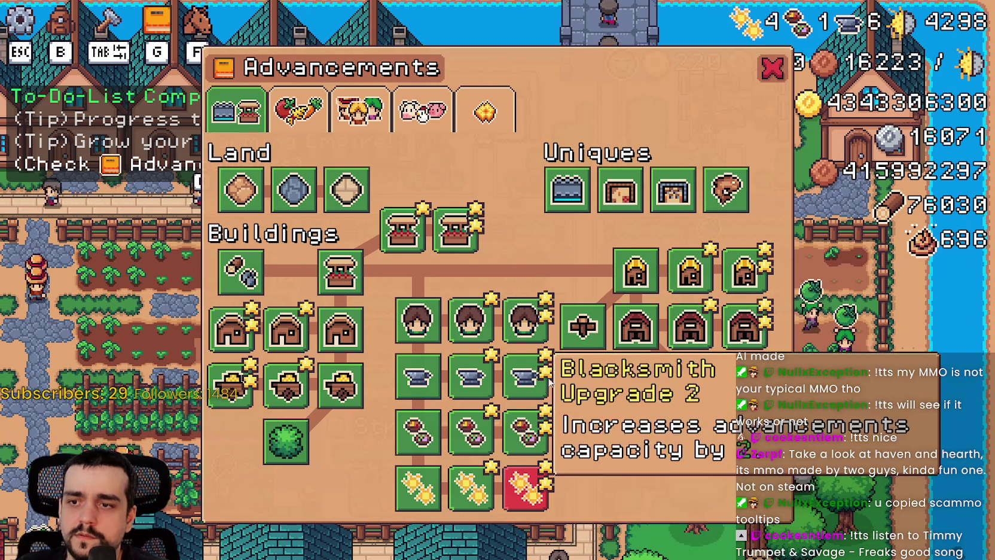
pyautogui.moveTo(679, 172)
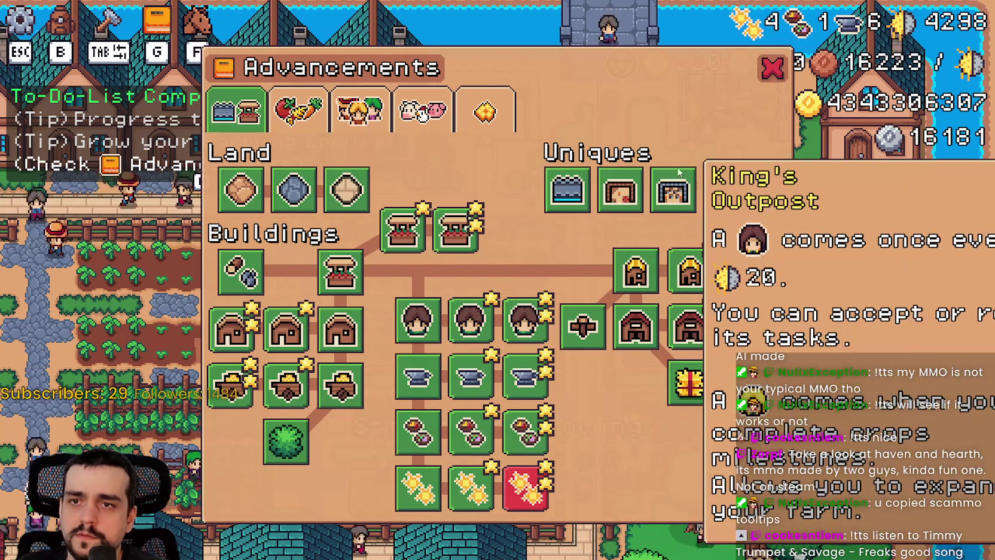
pyautogui.hotkey('alt', 'Tab')
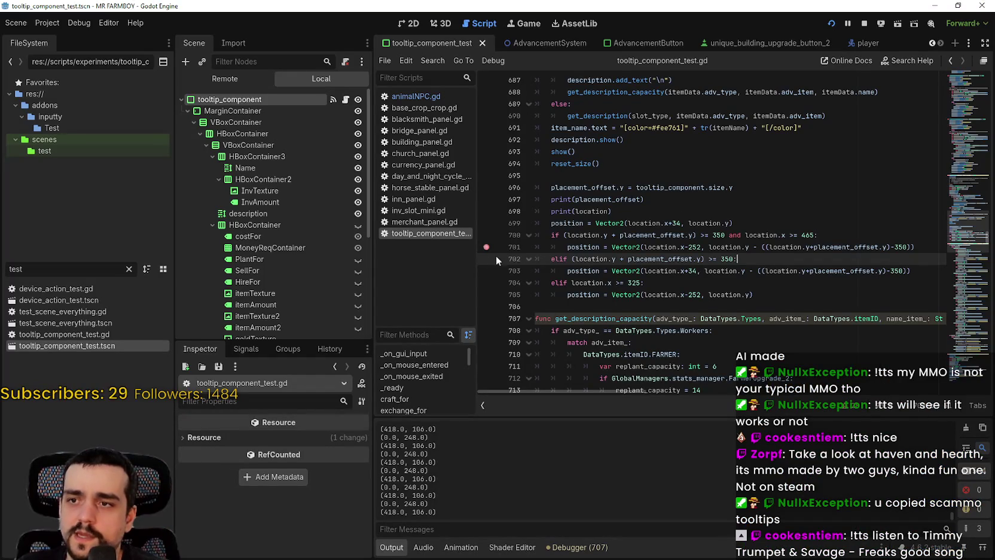
# - Set a breakpoint on line 705, trigger it in the running game, then resume past it
pyautogui.click(486, 294)
pyautogui.hotkey('alt', 'Tab')
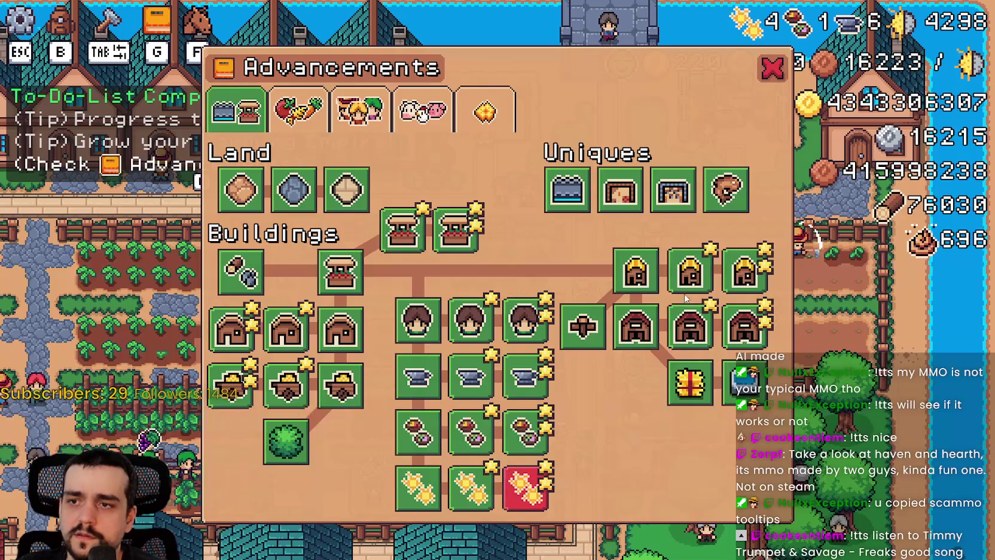
pyautogui.click(984, 437)
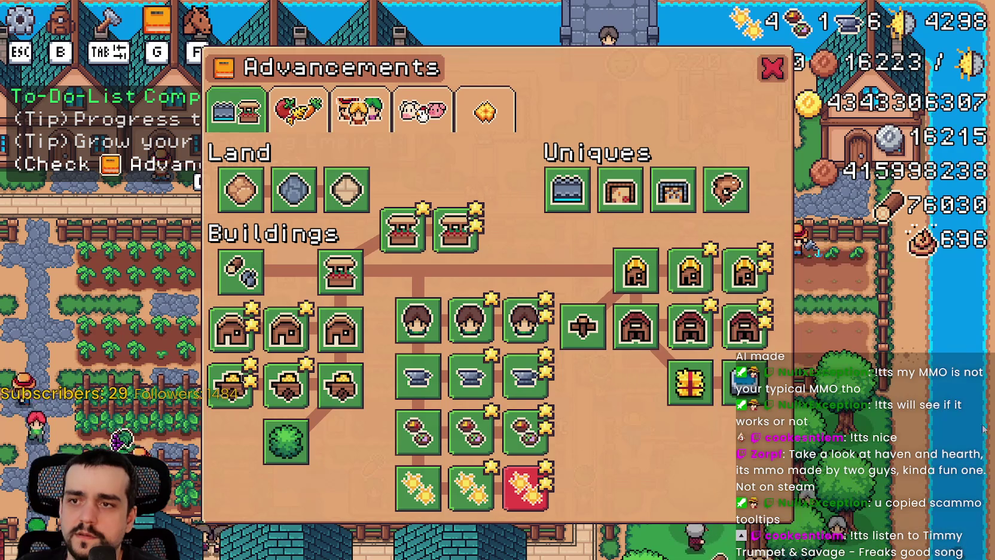
pyautogui.hotkey('alt', 'Tab')
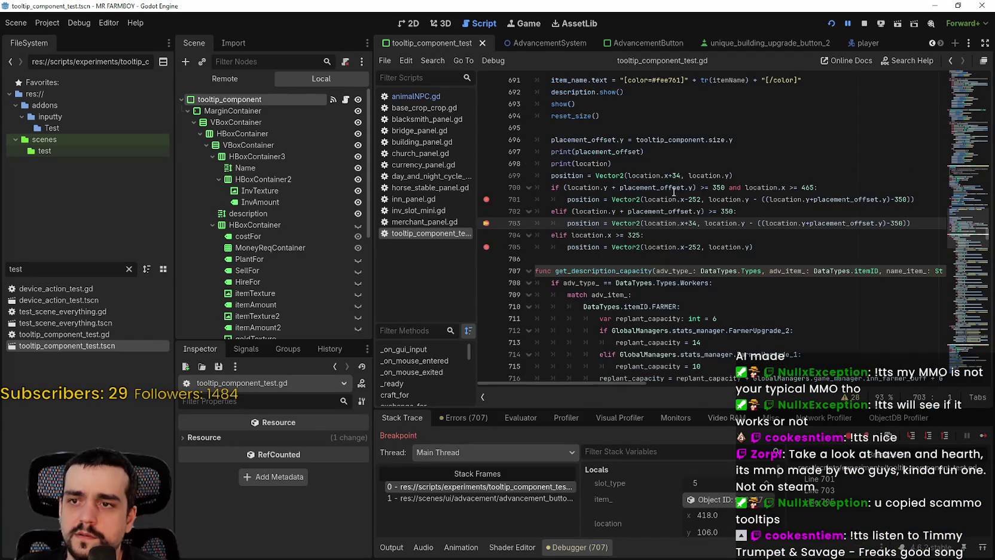
# - Replace the 465 threshold on line 700 with 325, save the script, and resume the game
pyautogui.click(731, 210)
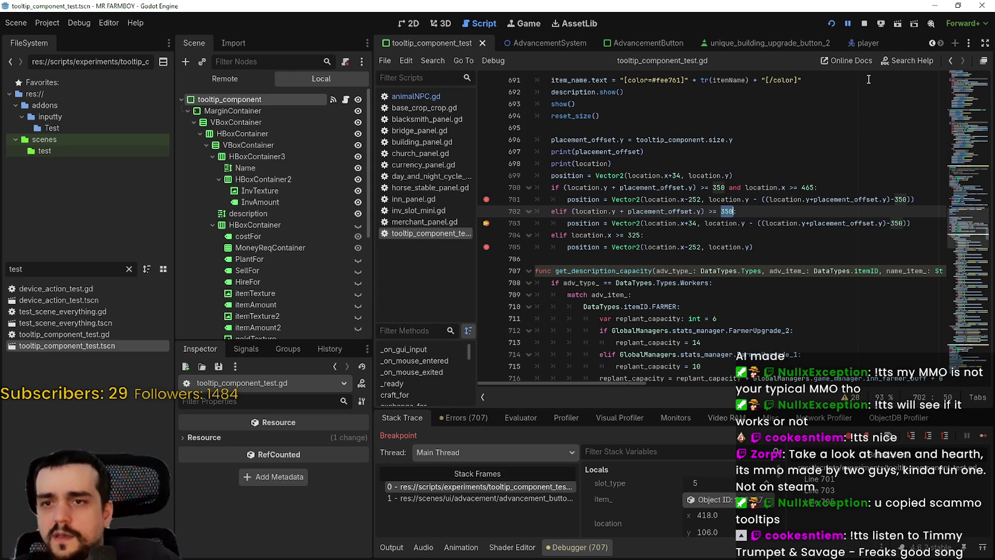
pyautogui.doubleClick(638, 235)
pyautogui.hotkey('ctrl', 'c')
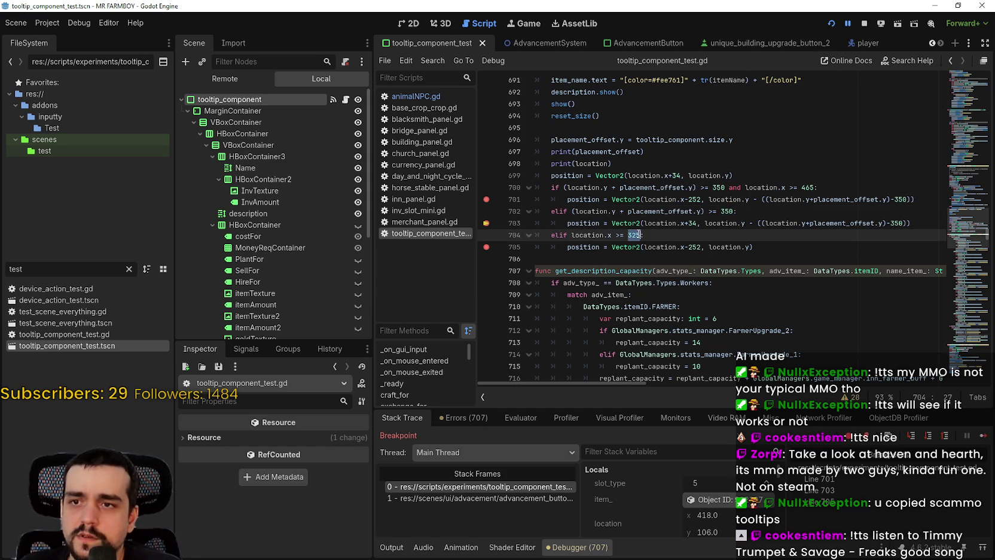
pyautogui.doubleClick(808, 187)
pyautogui.click(828, 222)
pyautogui.hotkey('ctrl', 'v')
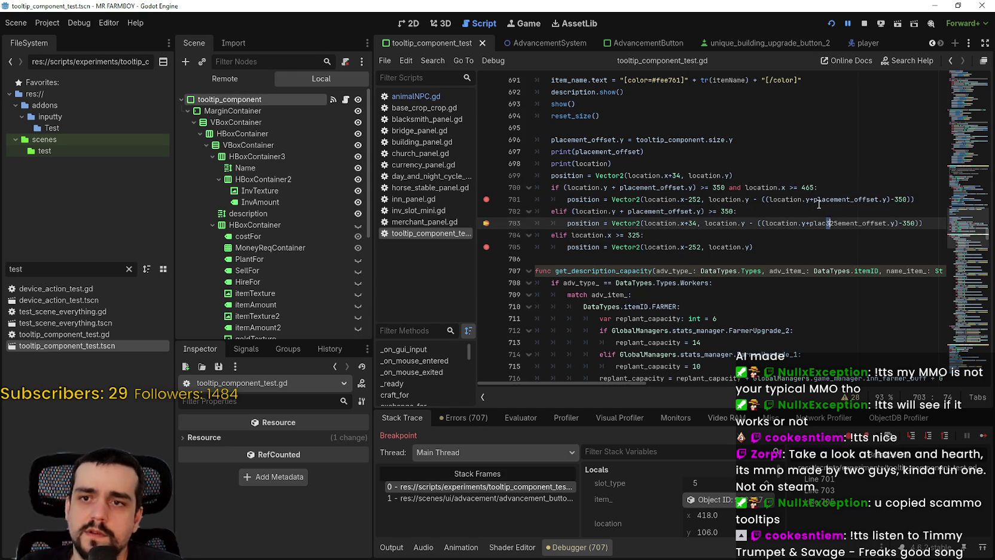
pyautogui.click(628, 235)
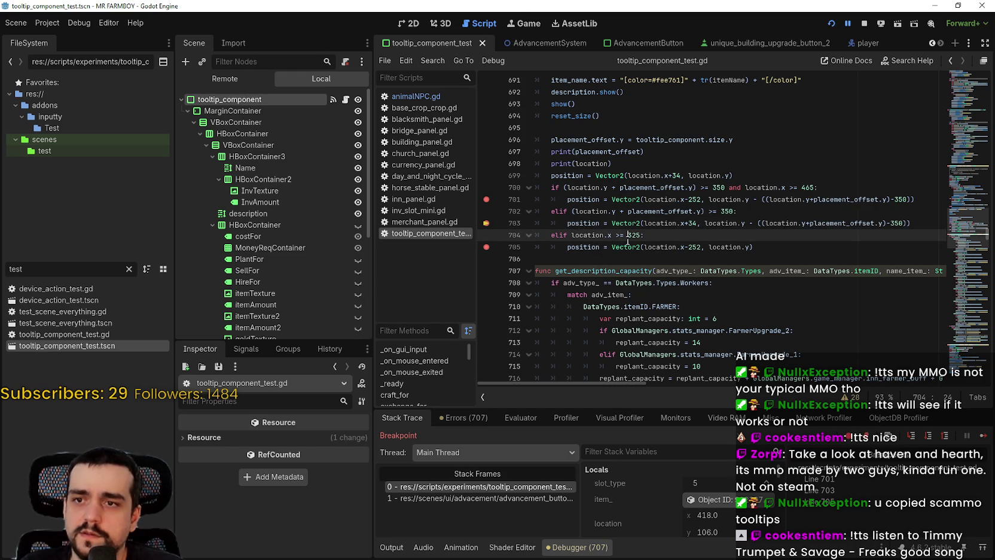
pyautogui.doubleClick(807, 188)
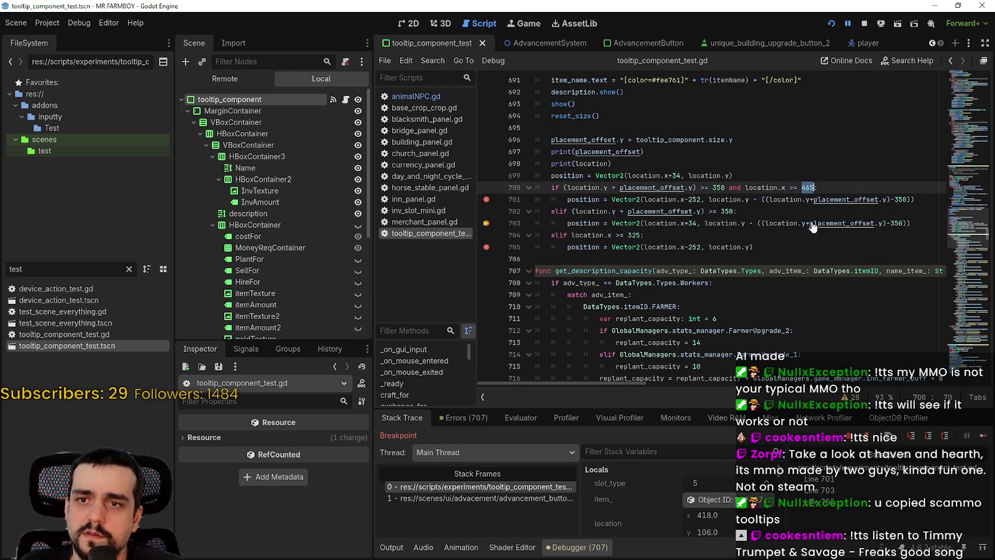
pyautogui.write('32')
pyautogui.click(807, 199)
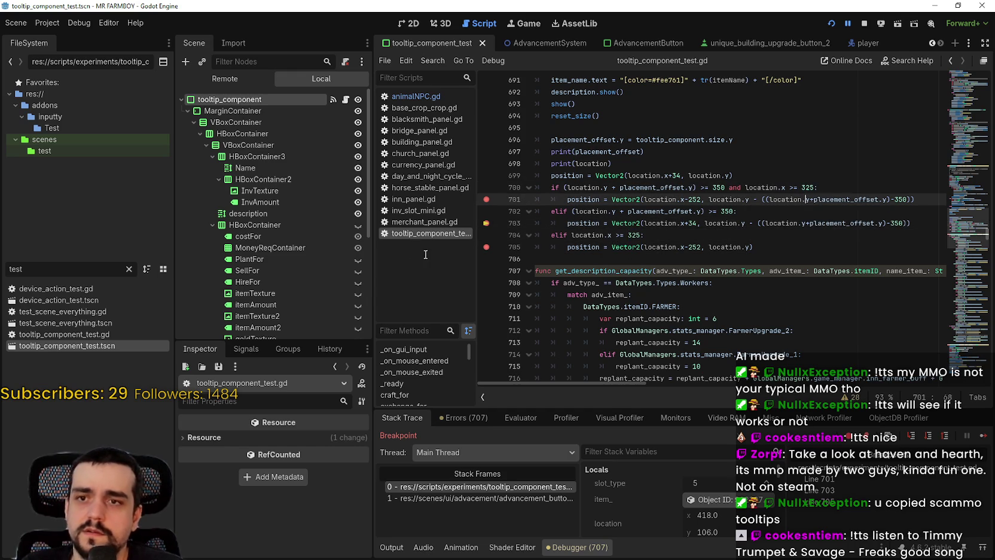
pyautogui.hotkey('ctrl', 's')
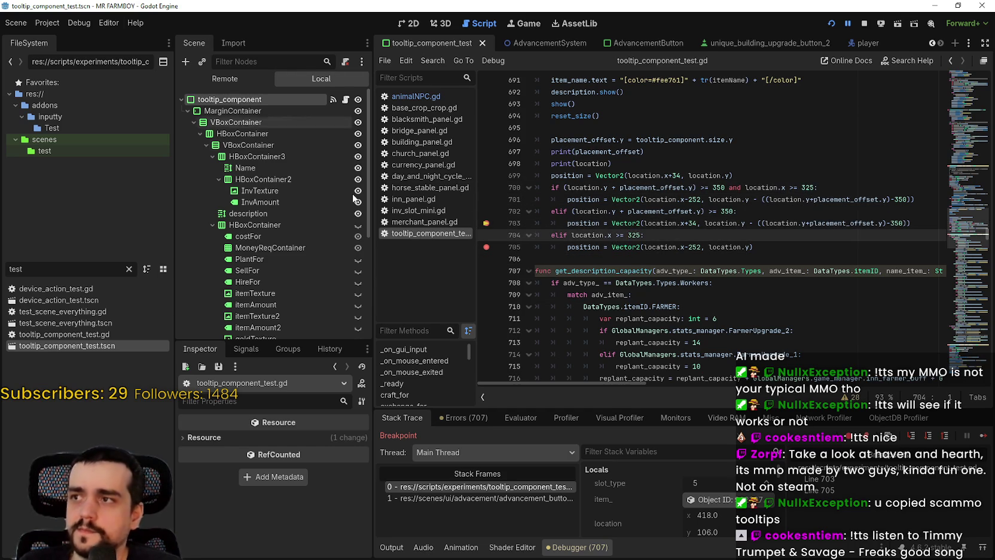
pyautogui.click(984, 435)
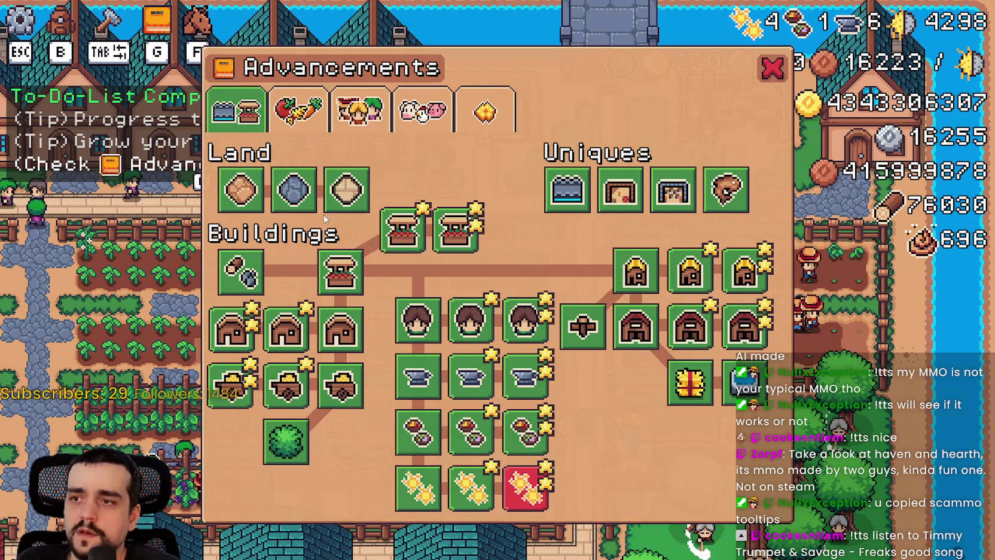
# - Hover several Buildings and Uniques items to check tooltip placement near the screen edges
pyautogui.moveTo(476, 242)
pyautogui.moveTo(409, 218)
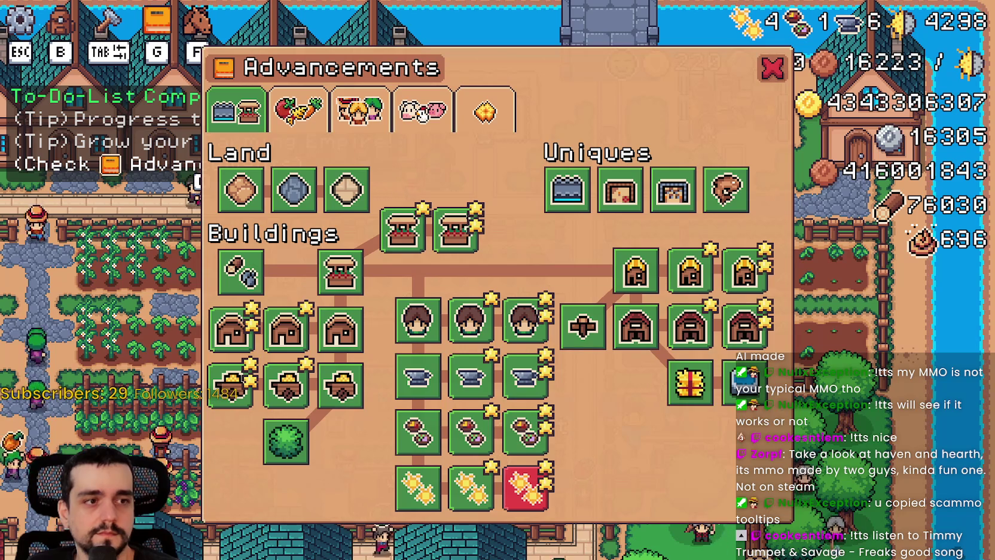
pyautogui.moveTo(411, 238)
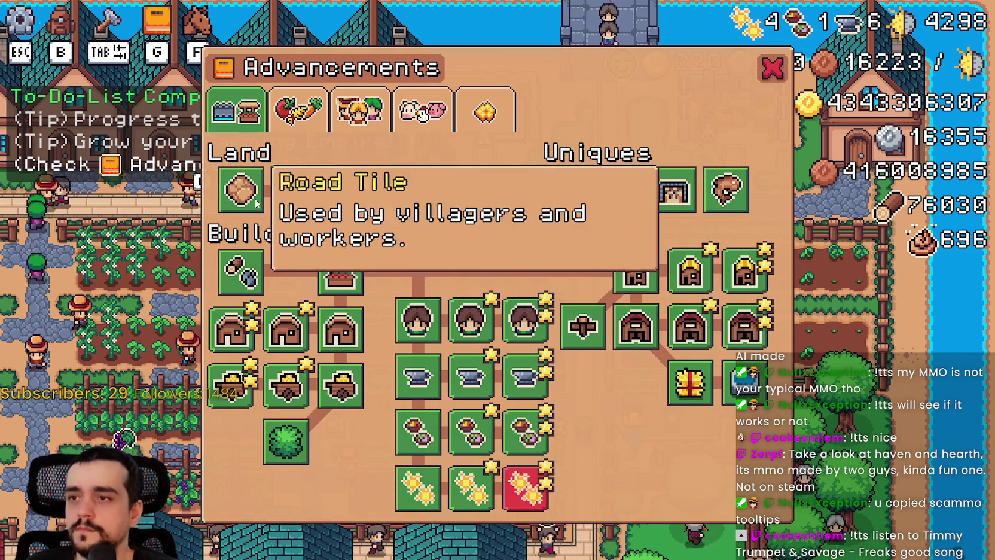
pyautogui.moveTo(231, 399)
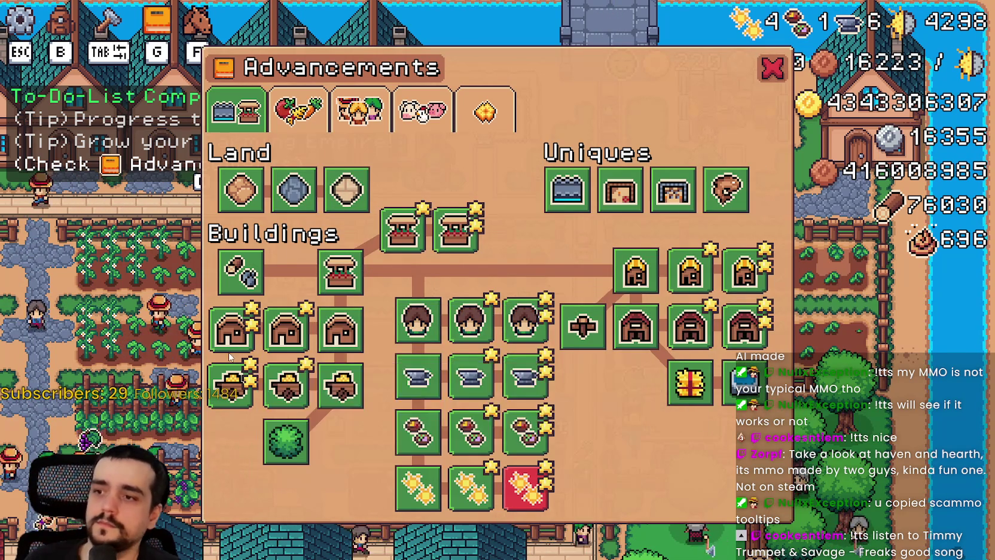
pyautogui.moveTo(272, 326)
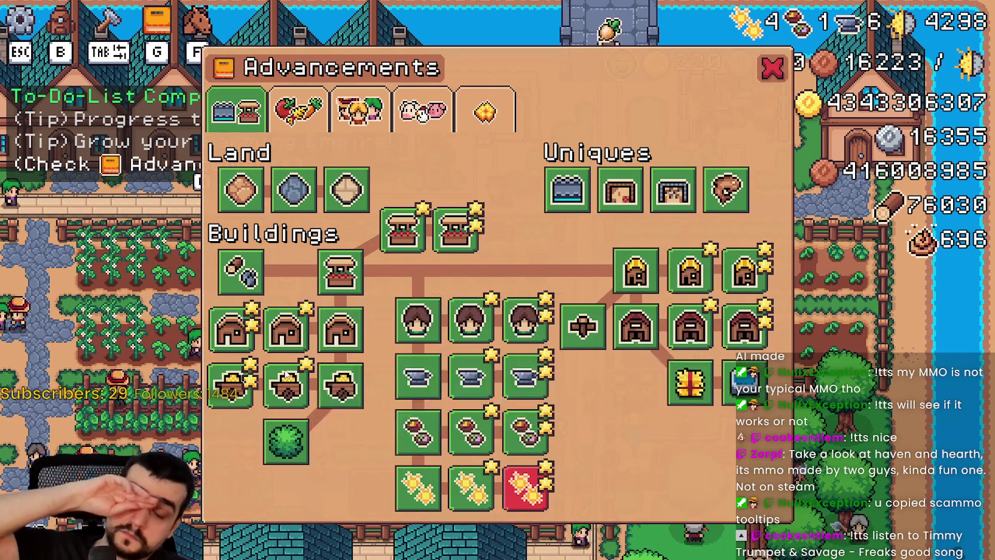
pyautogui.moveTo(715, 382)
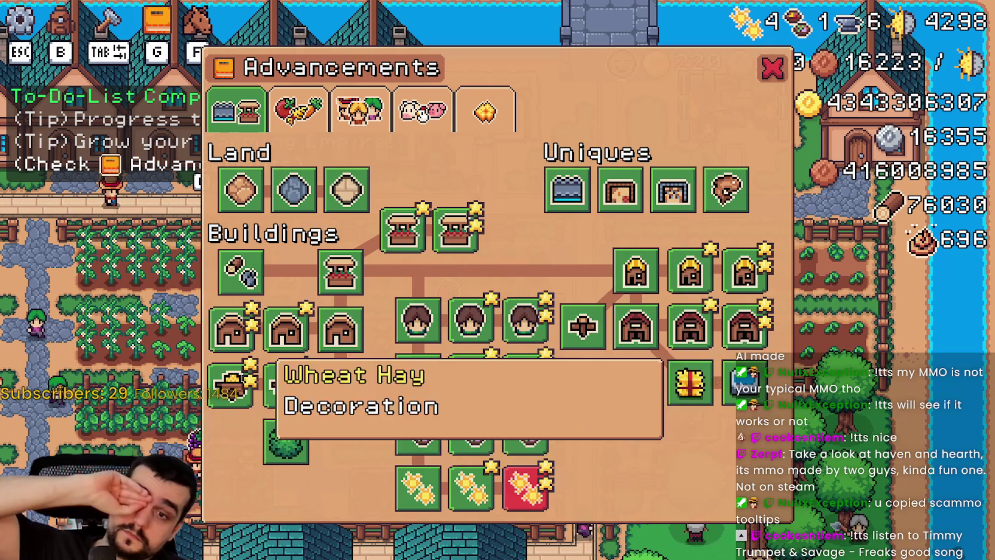
pyautogui.moveTo(722, 205)
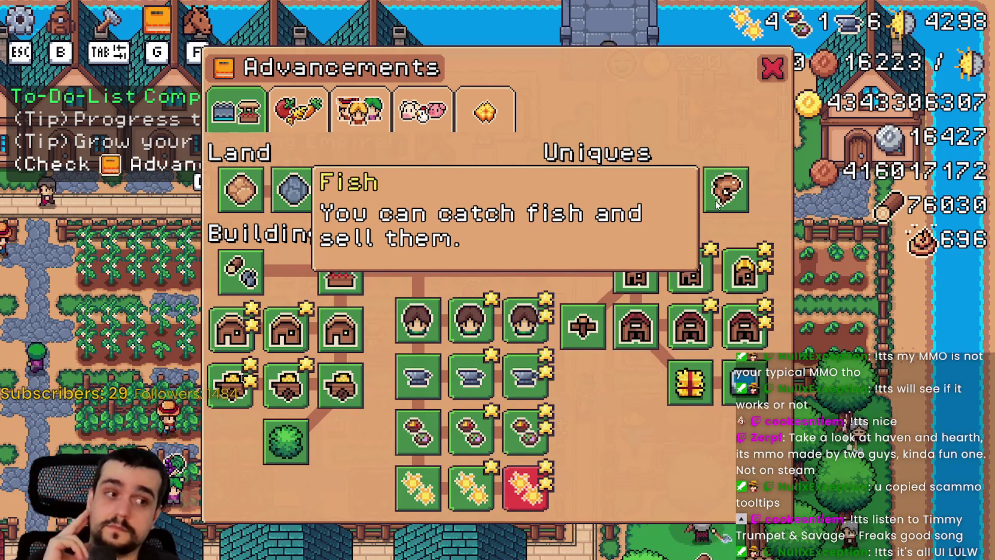
pyautogui.moveTo(626, 192)
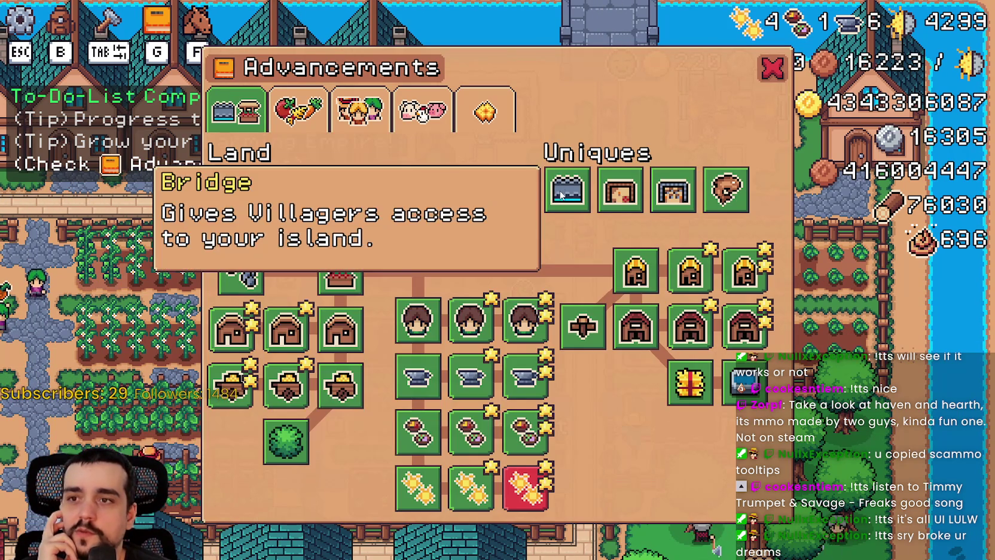
pyautogui.moveTo(723, 293)
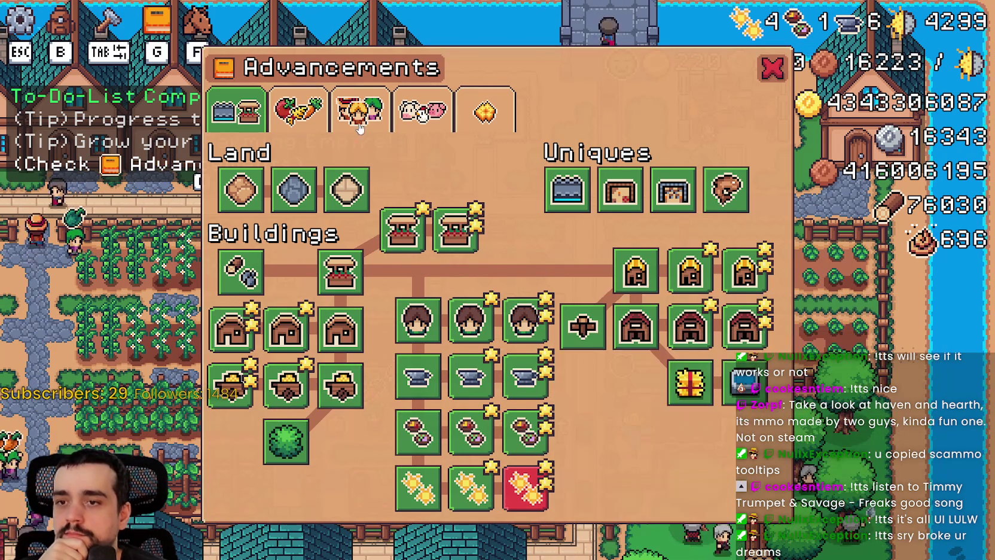
pyautogui.click(314, 112)
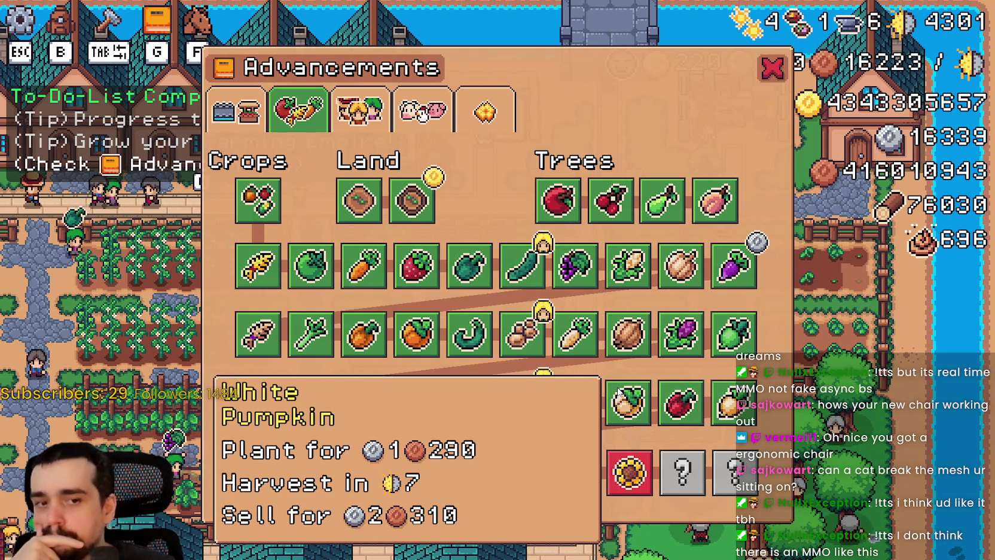
# - Hover crop items like White Pumpkin and Yellow Tomato to confirm tooltips open leftward near edges
pyautogui.moveTo(412, 197)
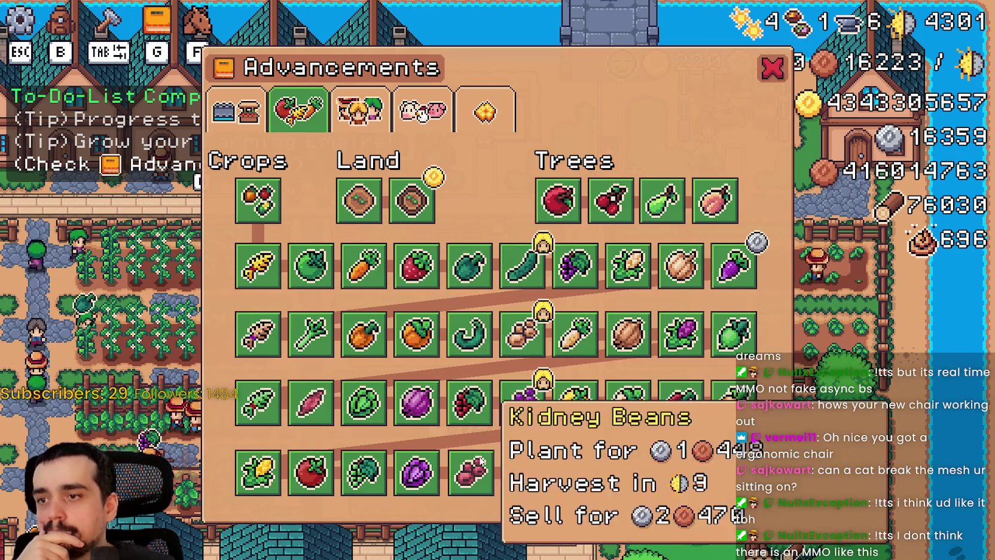
pyautogui.moveTo(594, 472)
pyautogui.moveTo(625, 473)
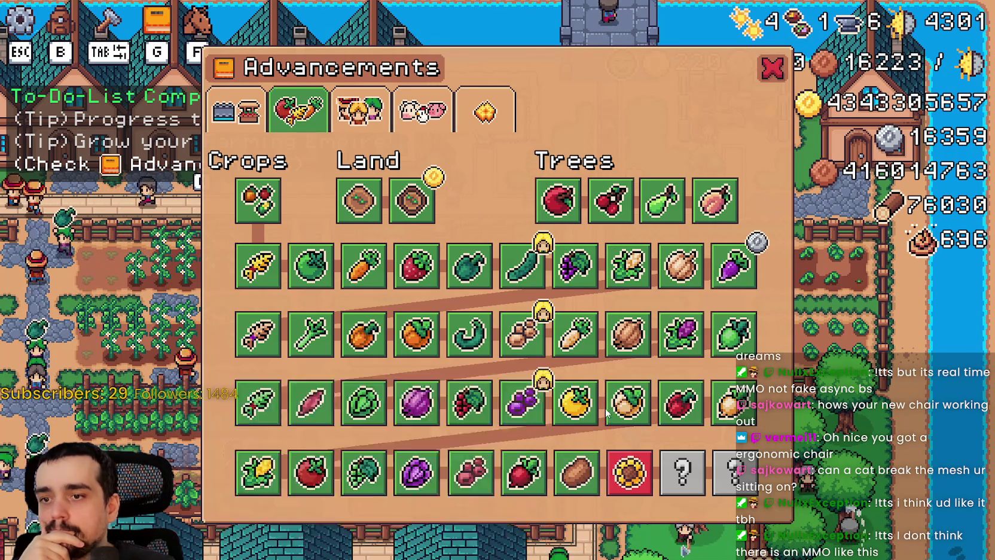
pyautogui.moveTo(623, 415)
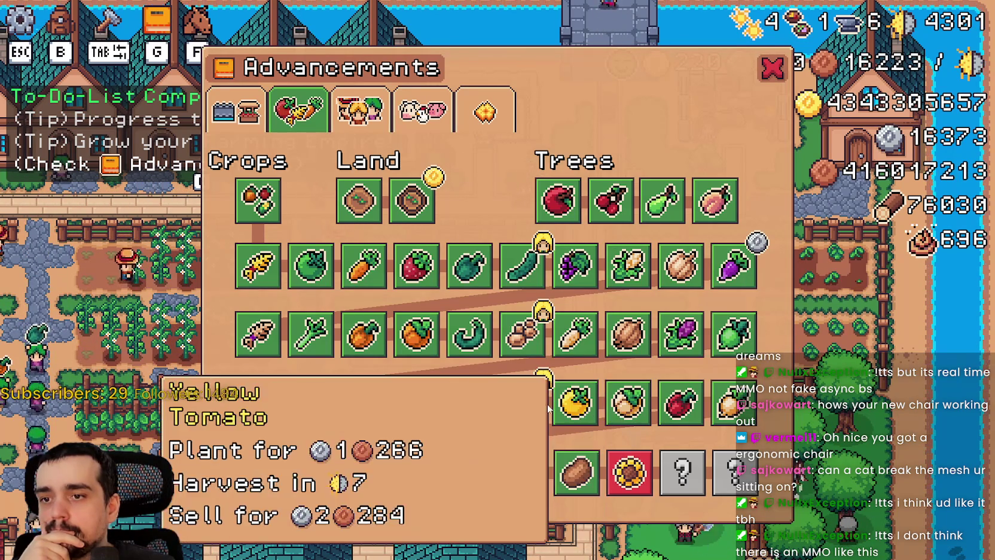